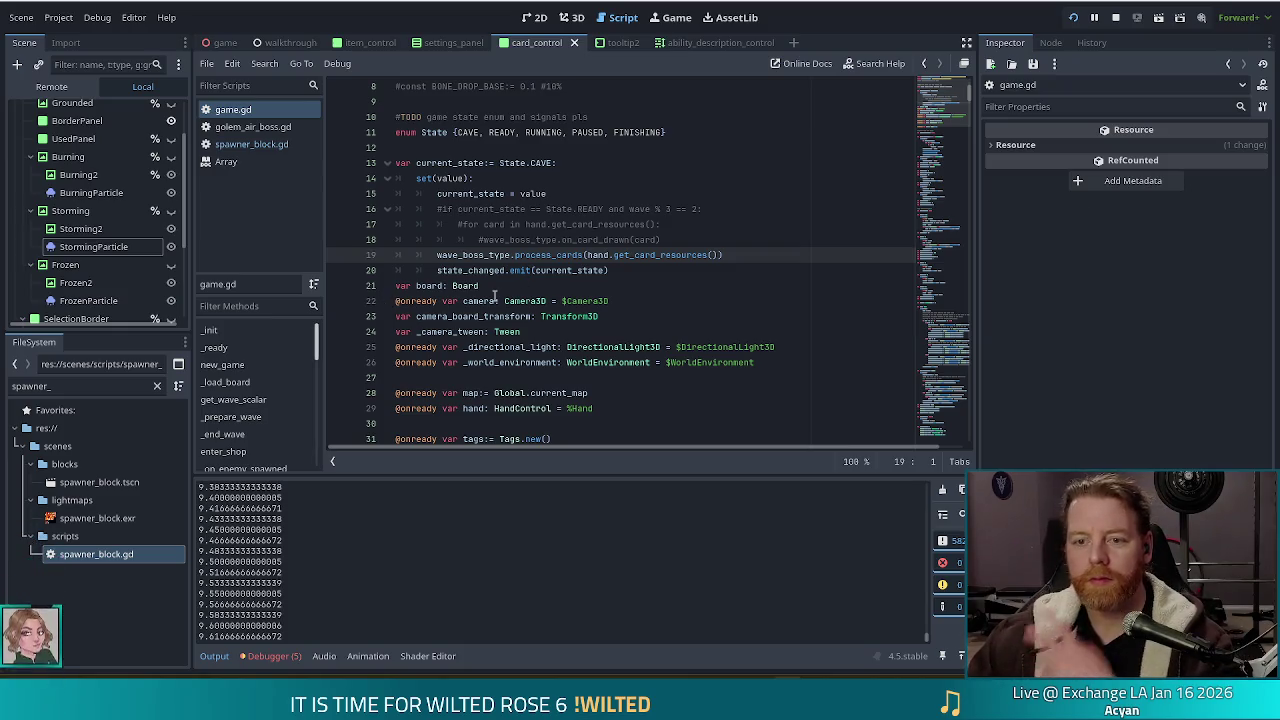
Step: Review the current_state setter code in game.gd
mouse_move(505, 270)
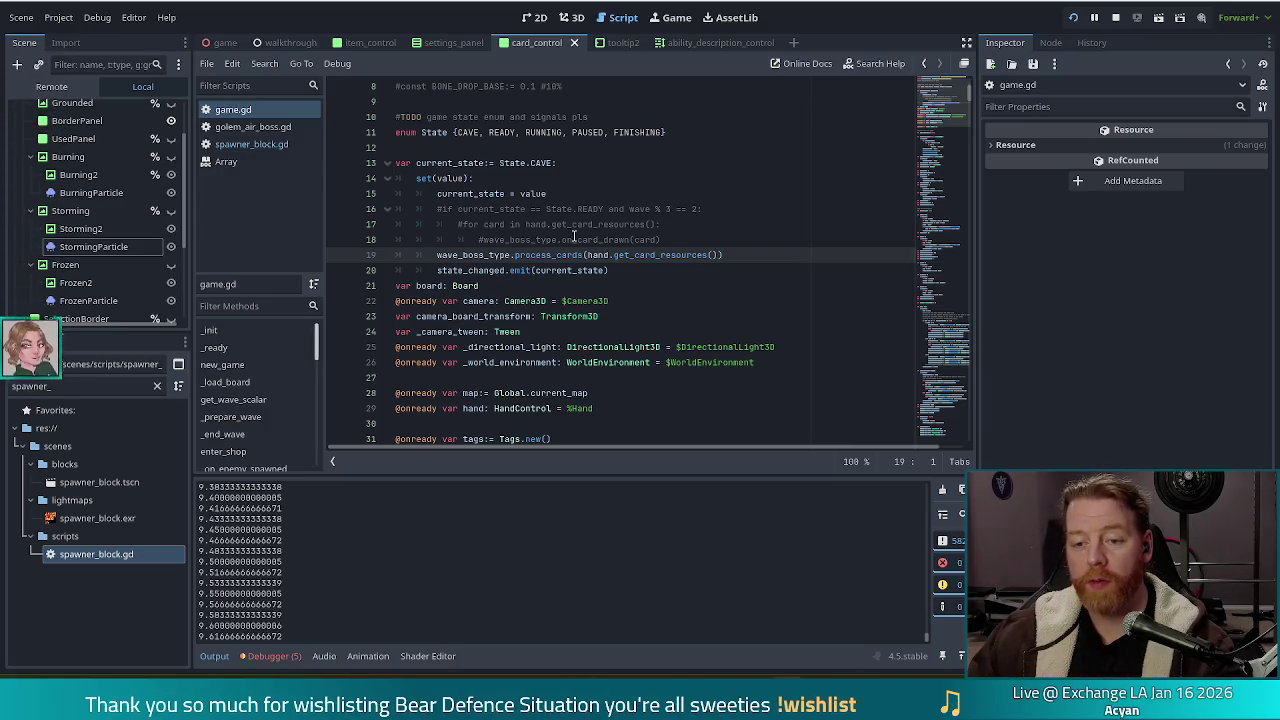
click(575, 237)
scroll(660, 247, down, 5)
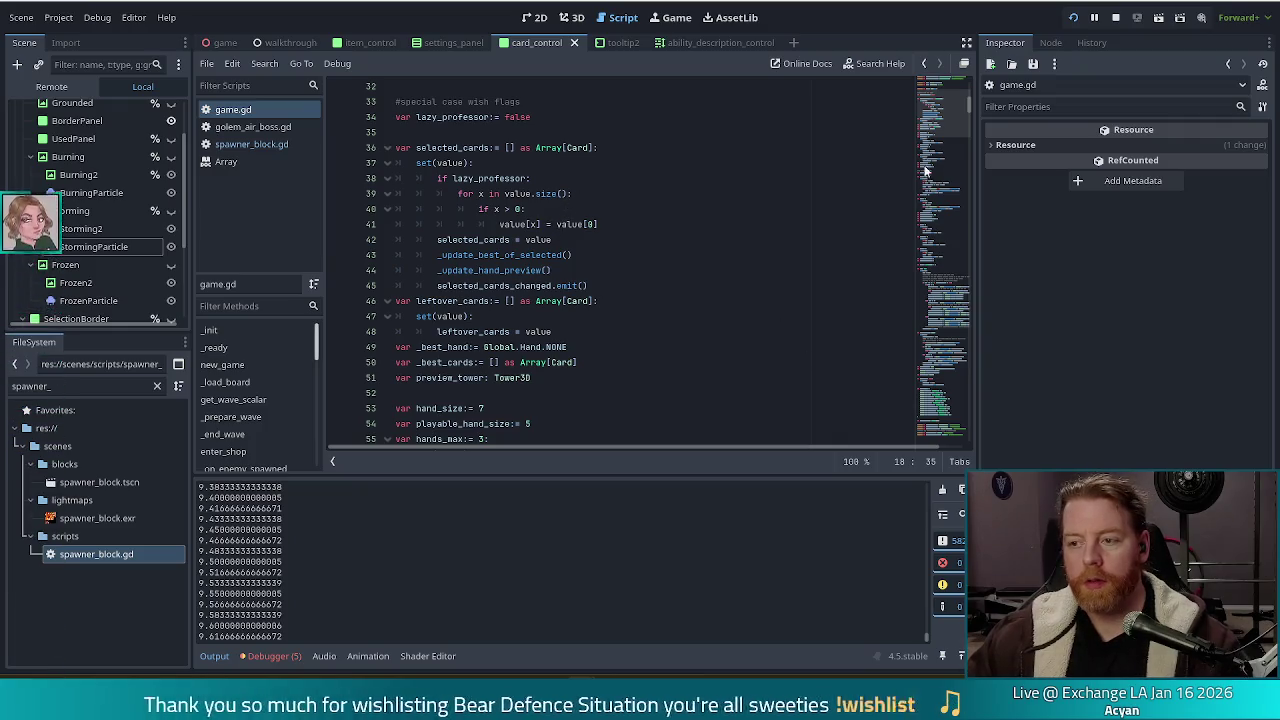
click(949, 89)
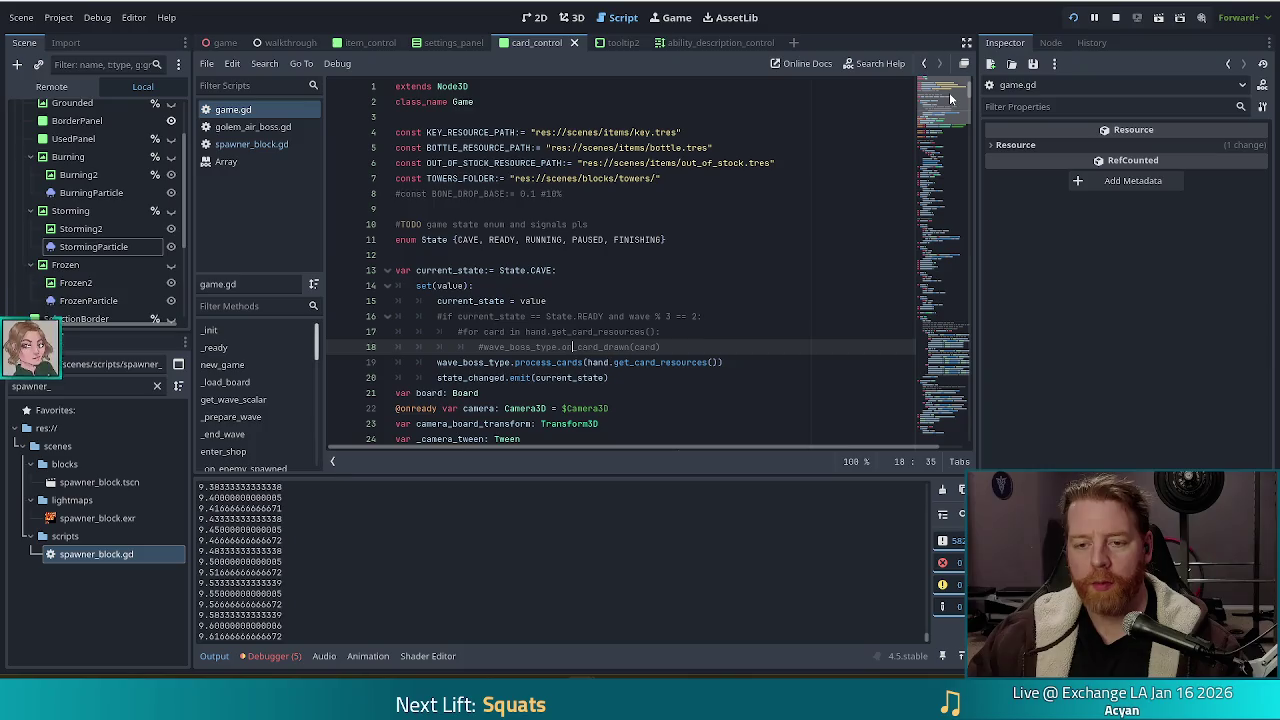
click(648, 286)
scroll(650, 288, down, 6)
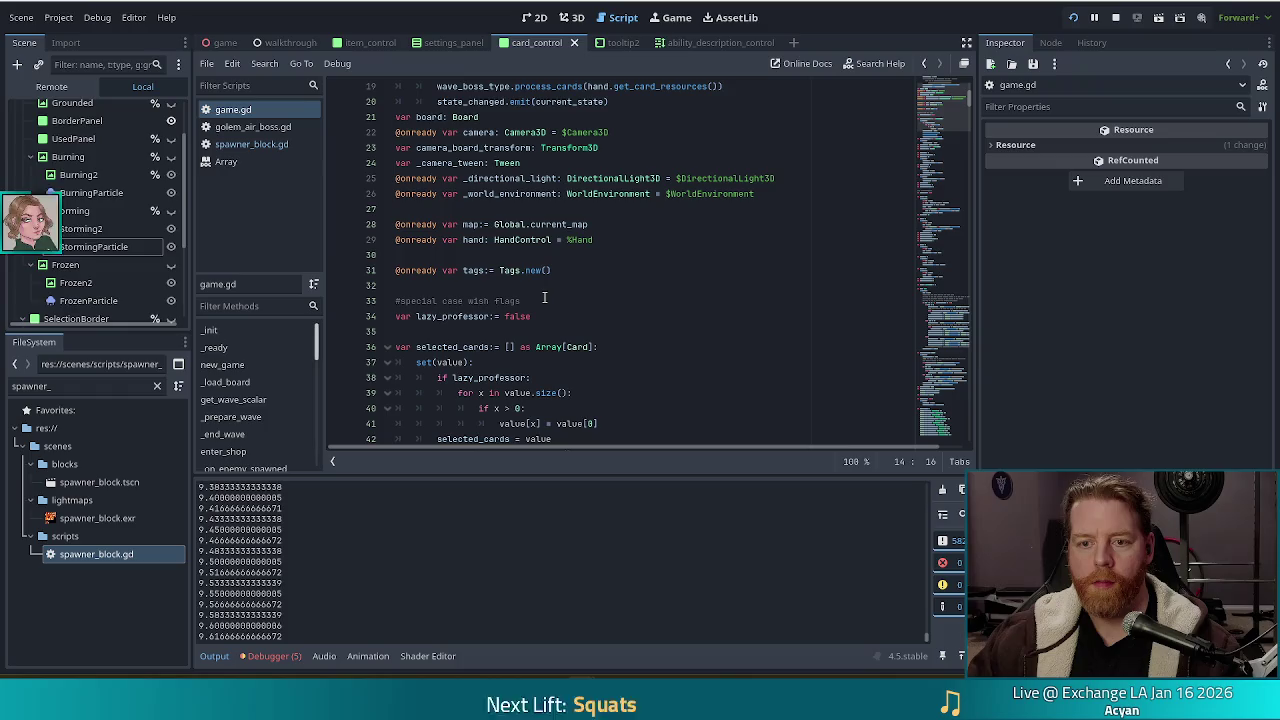
scroll(525, 314, down, 5)
scroll(525, 314, down, 8)
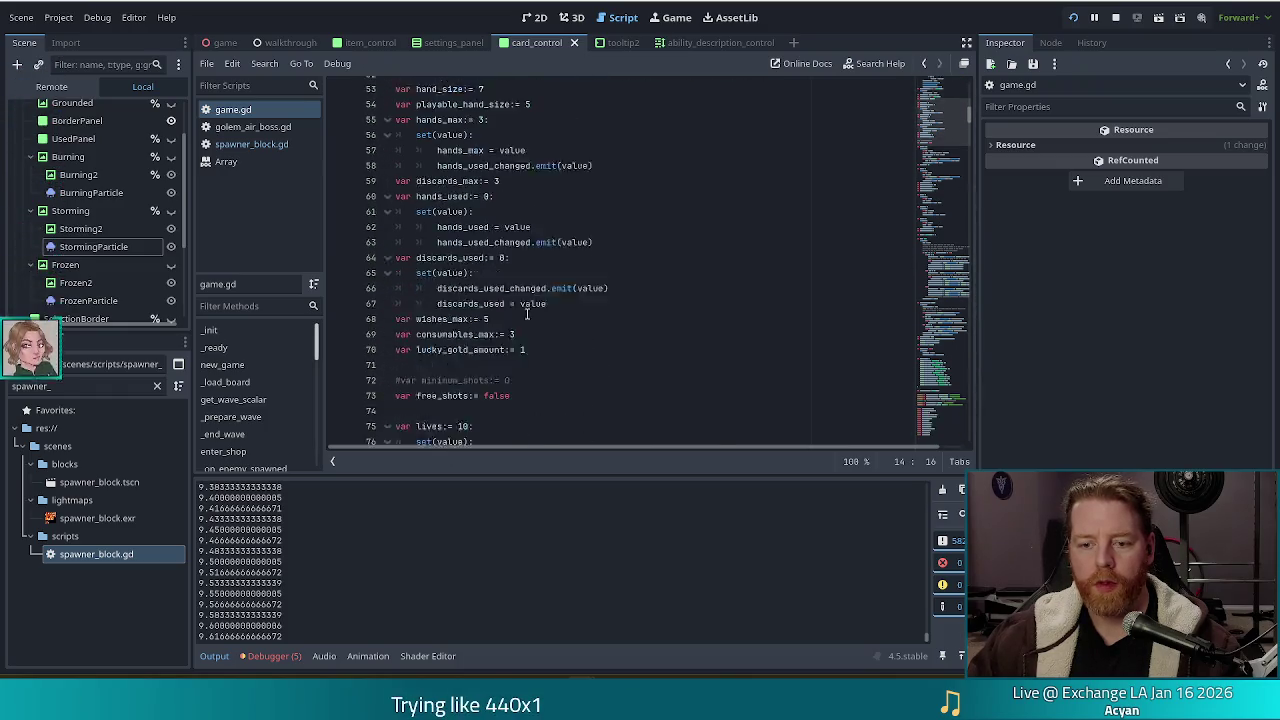
Step: Delete the print(spawn_elapsed) debug line from spawner_block.gd
click(252, 147)
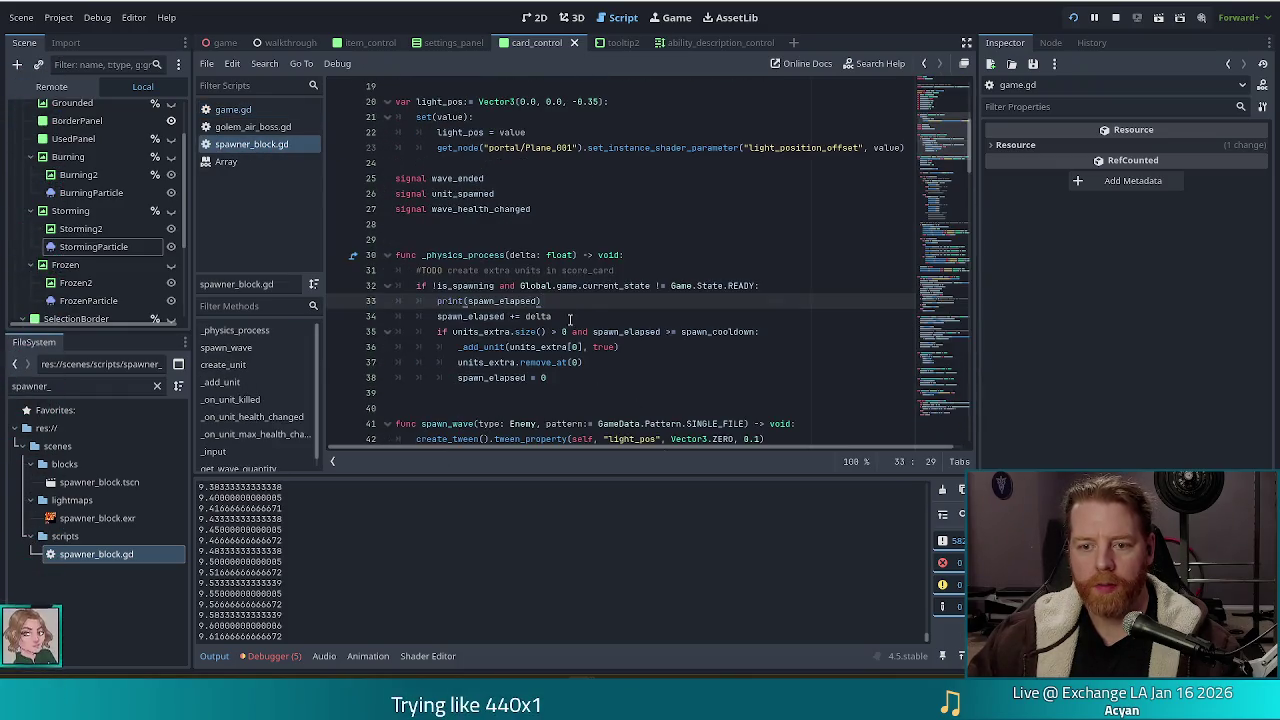
drag(772, 301, 779, 290)
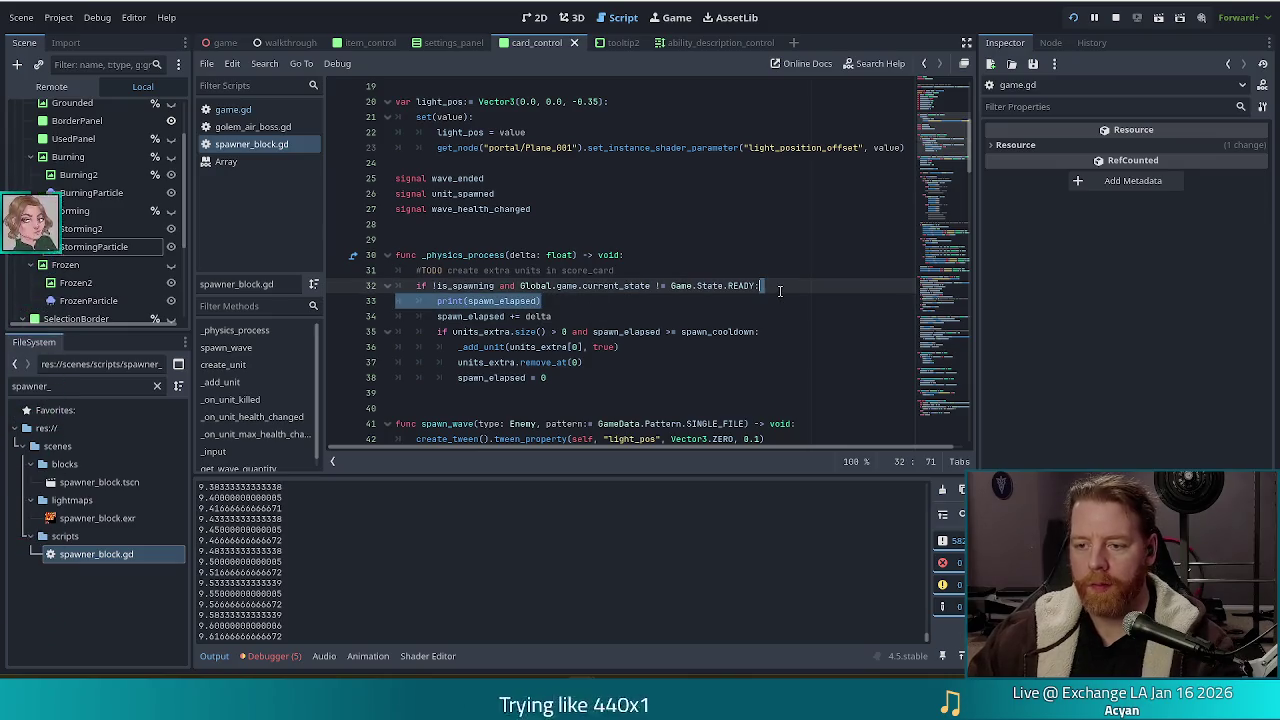
key(Delete)
Step: Add 'spawn_elapsed = 0' after is_spawning = true in spawn_wave and save the script
scroll(779, 290, down, 4)
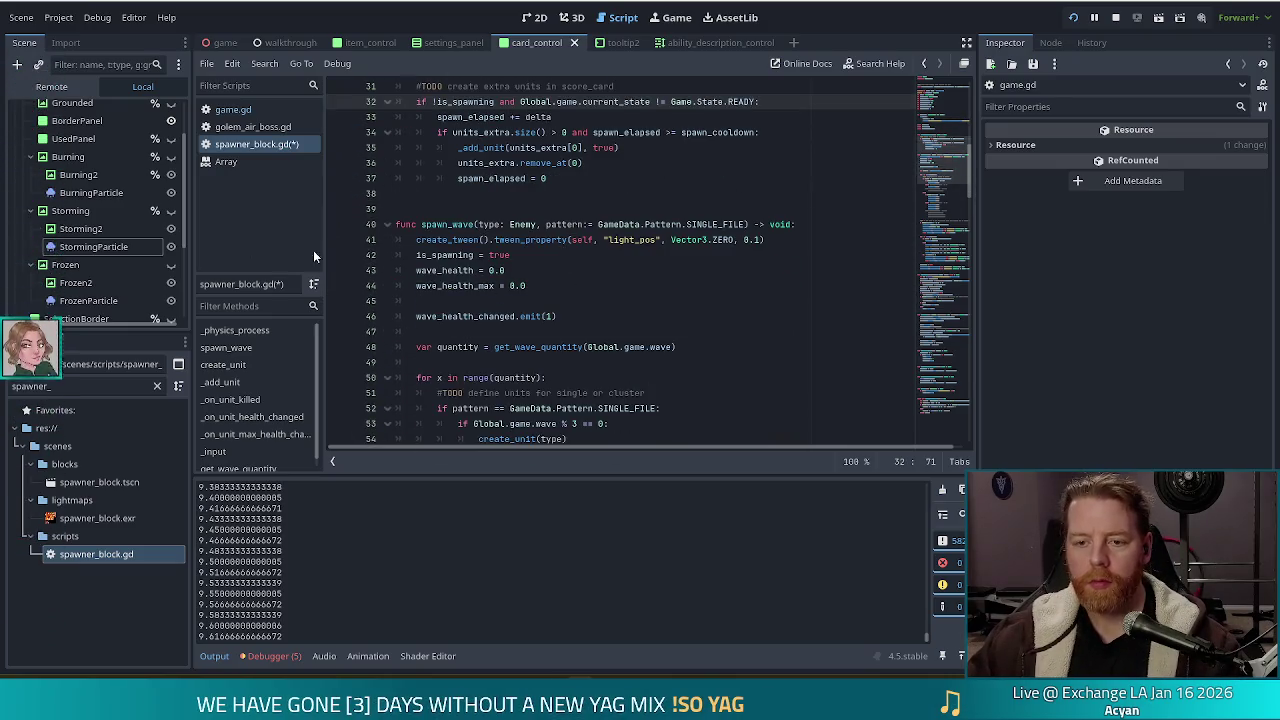
click(614, 256)
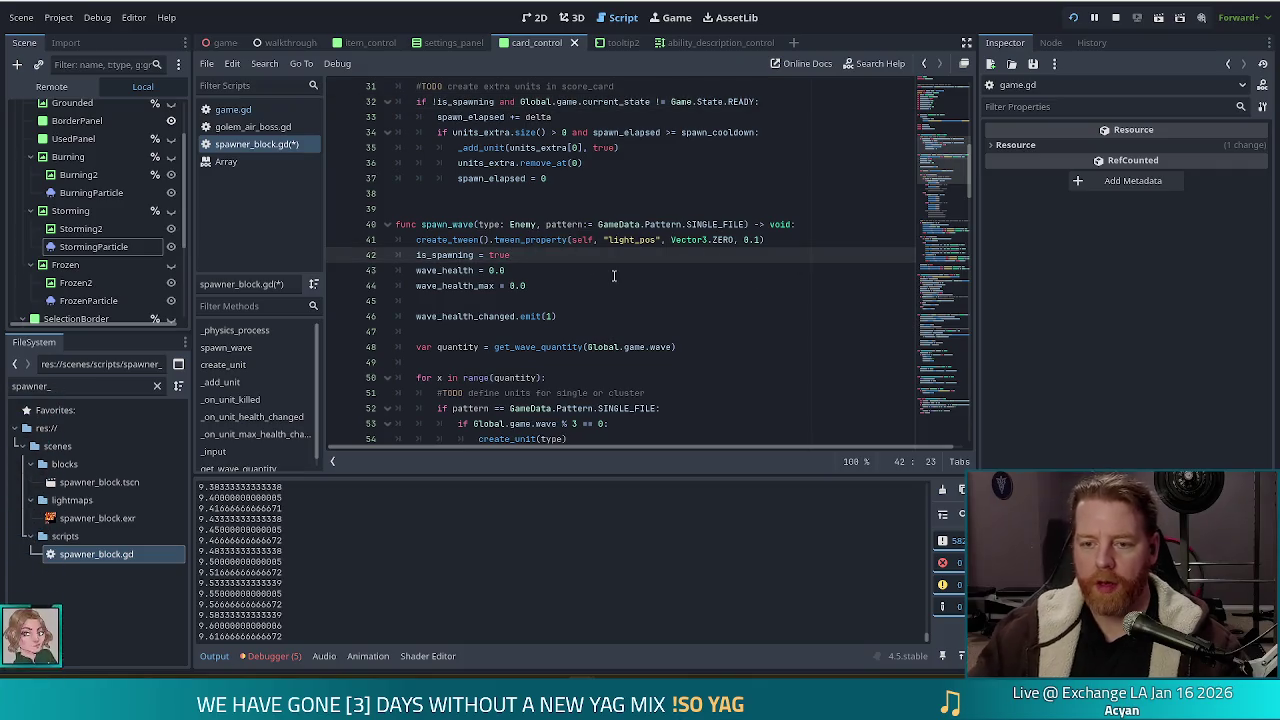
key(Return)
text(spaw)
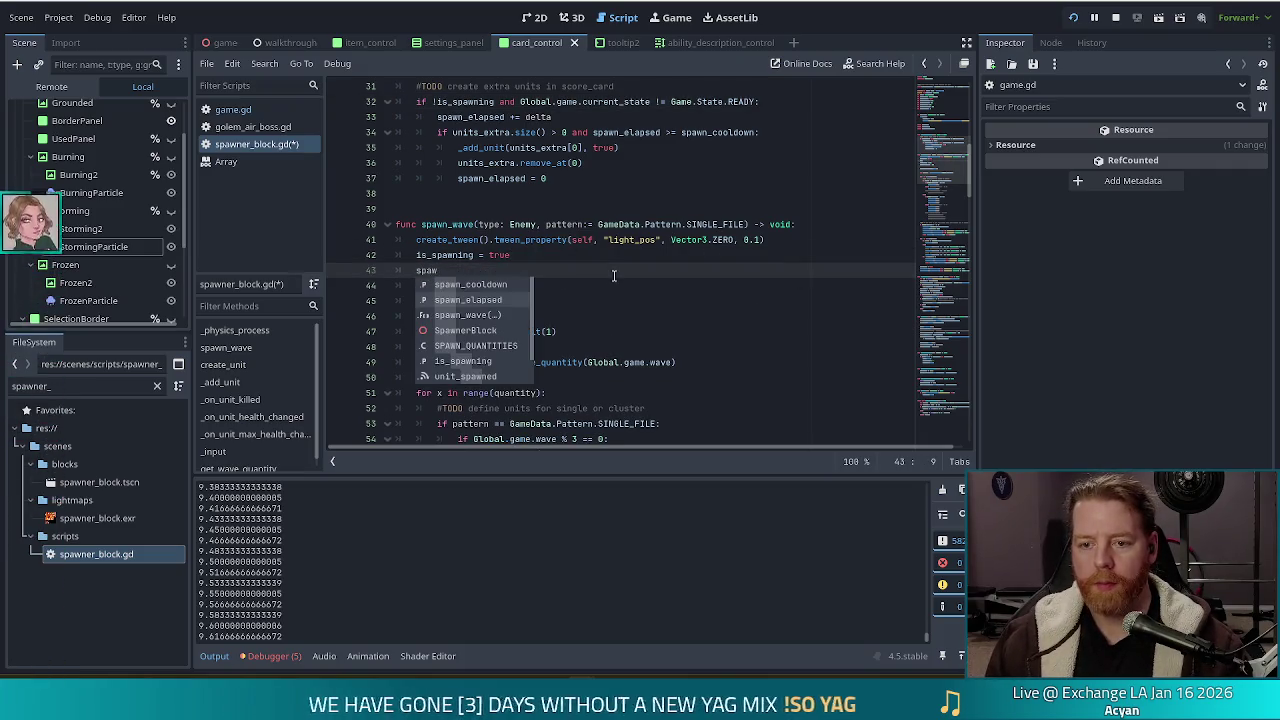
key(Down)
key(Return)
text(= 0)
key(ctrl+s)
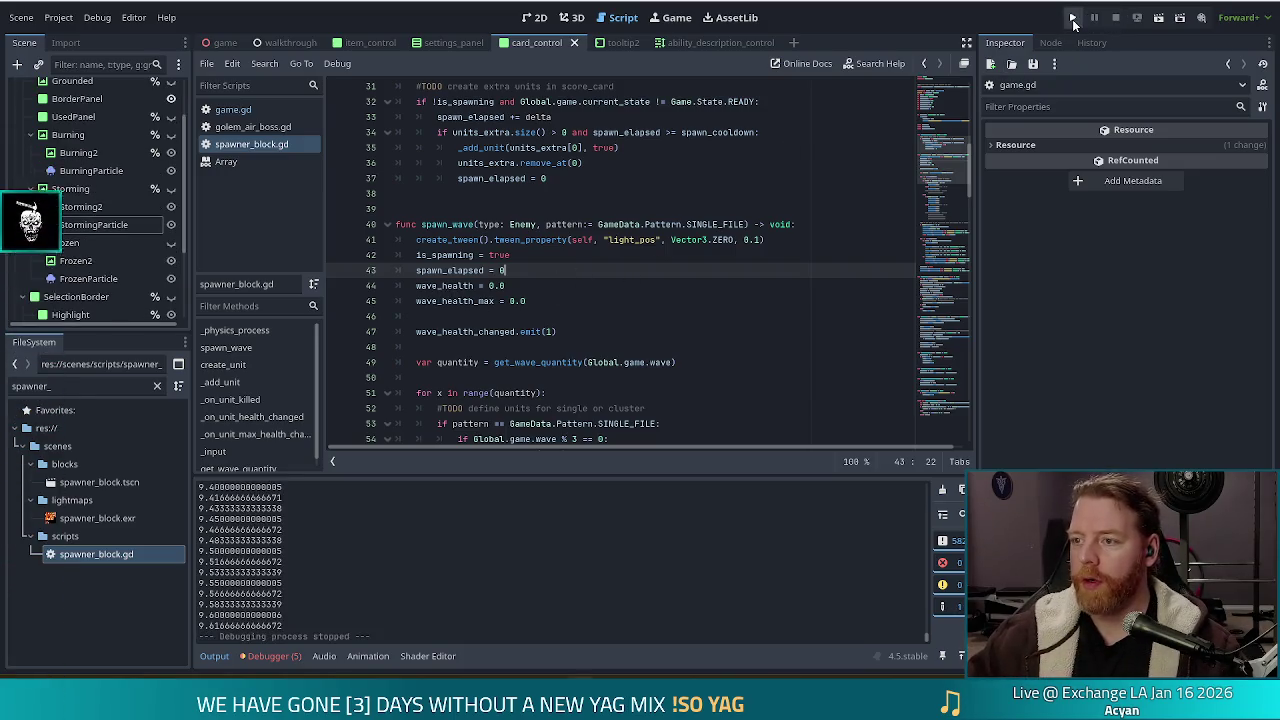
Step: Run the project, move the game window up-left, and choose New Game
click(1073, 17)
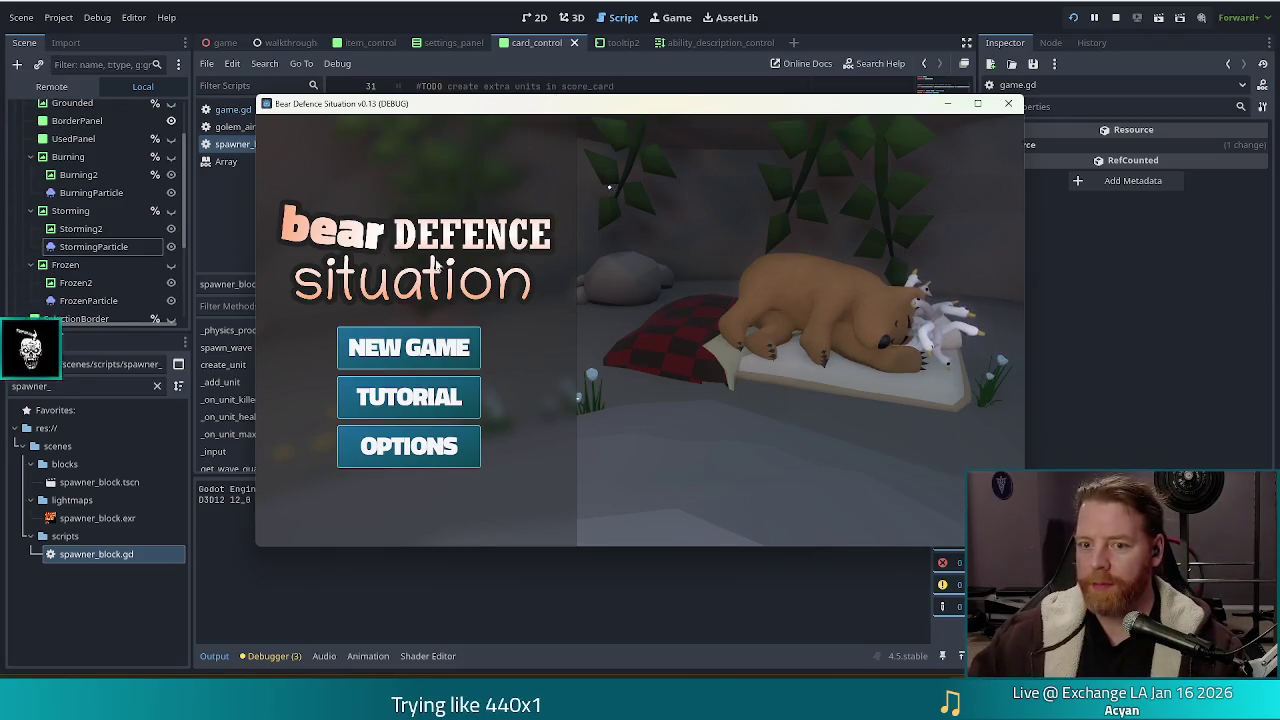
drag(665, 112, 622, 97)
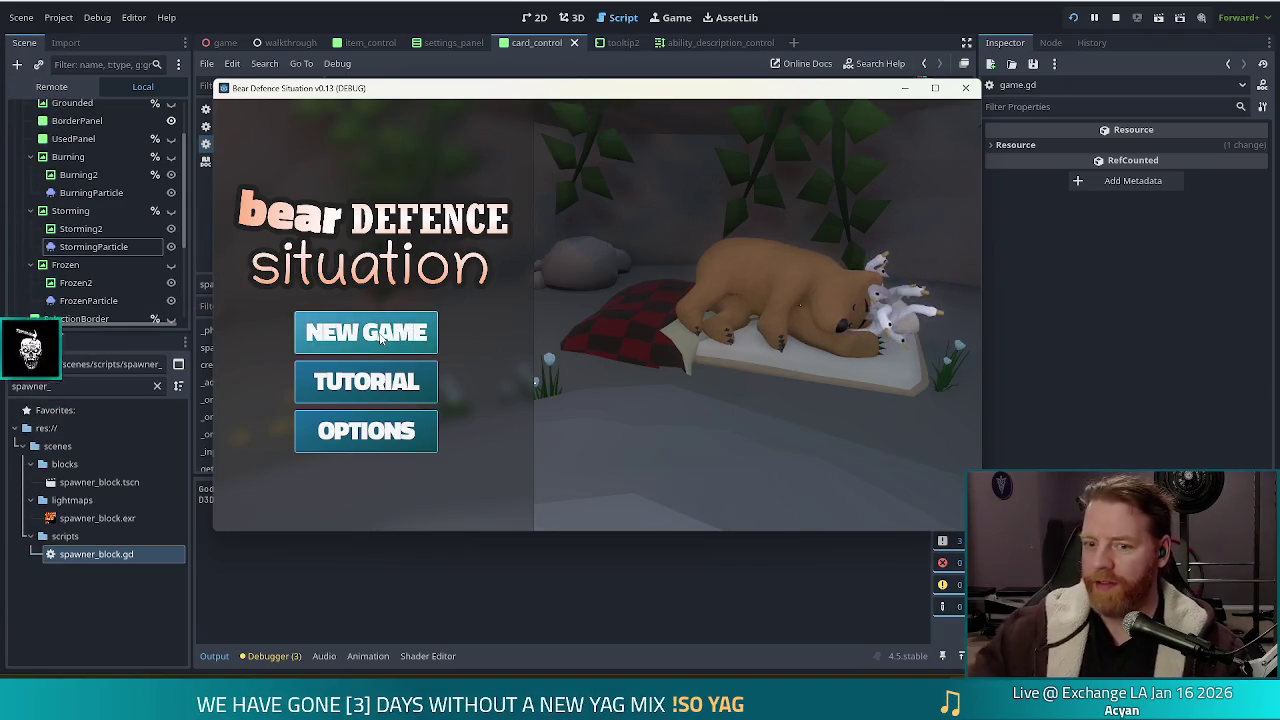
click(378, 340)
Step: Set the enemy with 'set_enemy golem_air_normal' in the console and advance to wave 2
key(grave)
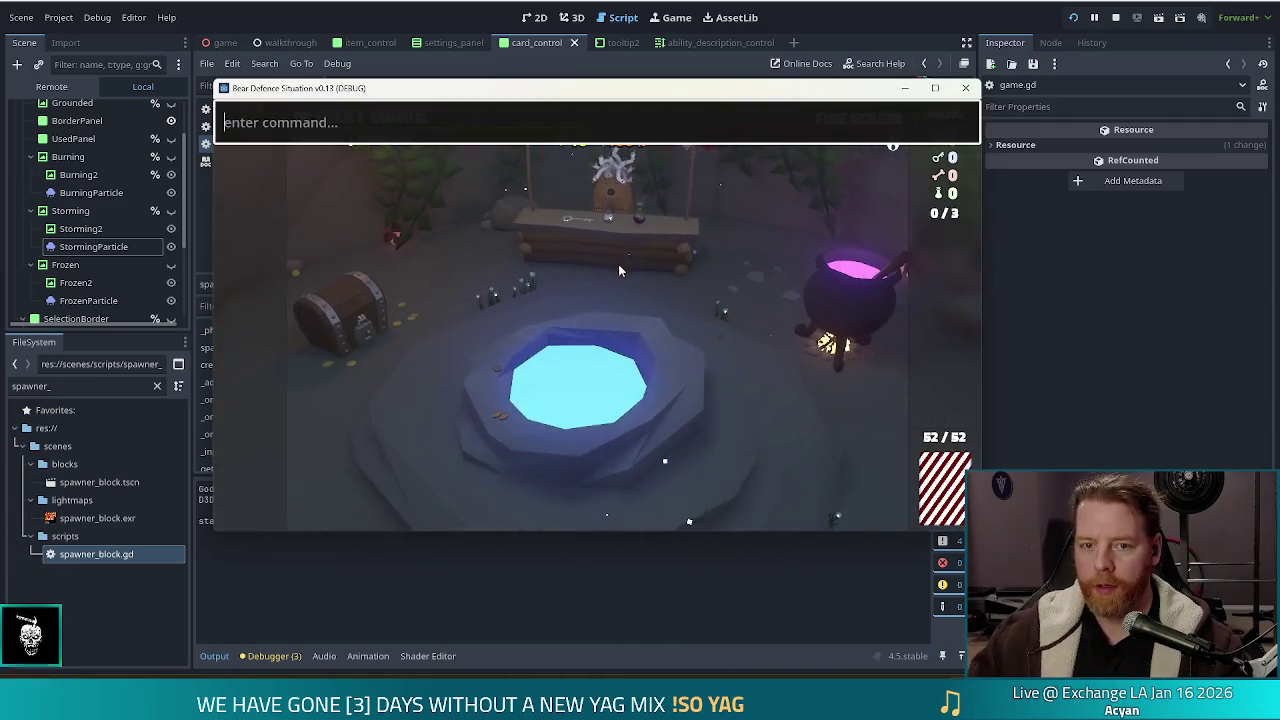
text(set_enemy go)
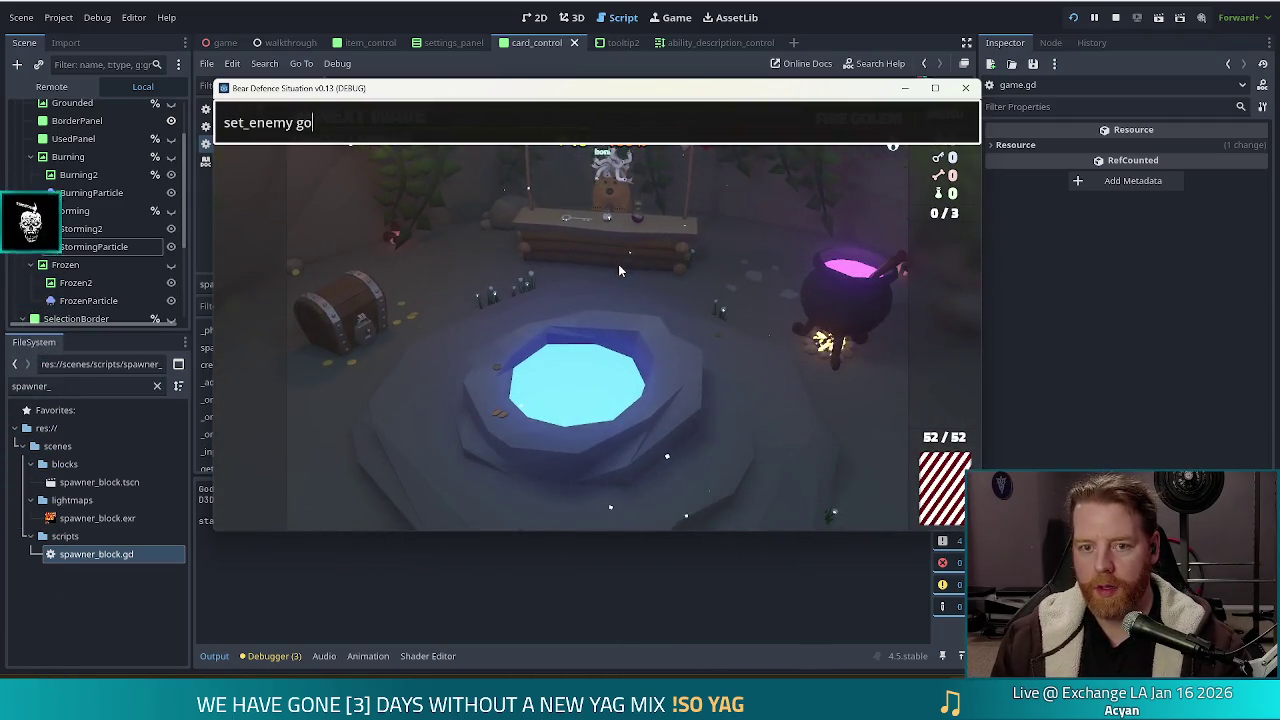
text(lem_air_normal)
key(Return)
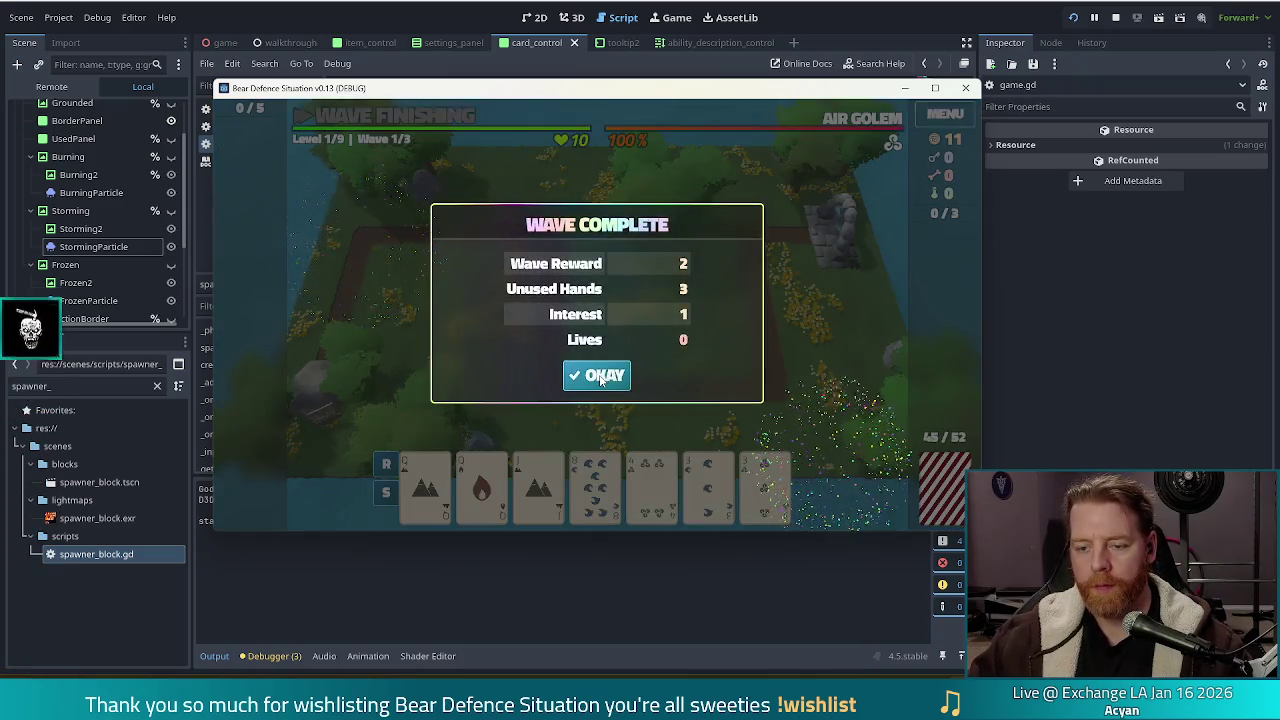
click(603, 371)
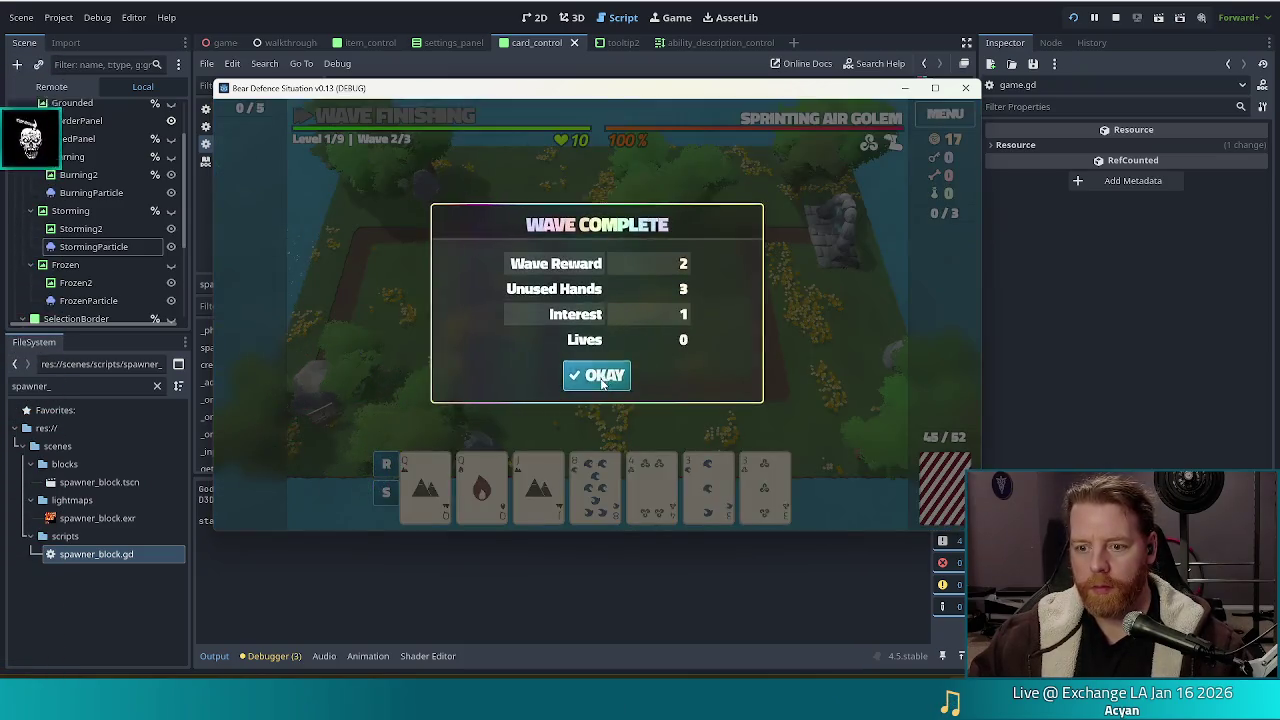
Step: Advance to wave 3, build a Ballista tower from the 3 of Water card left of the path, and start
click(600, 371)
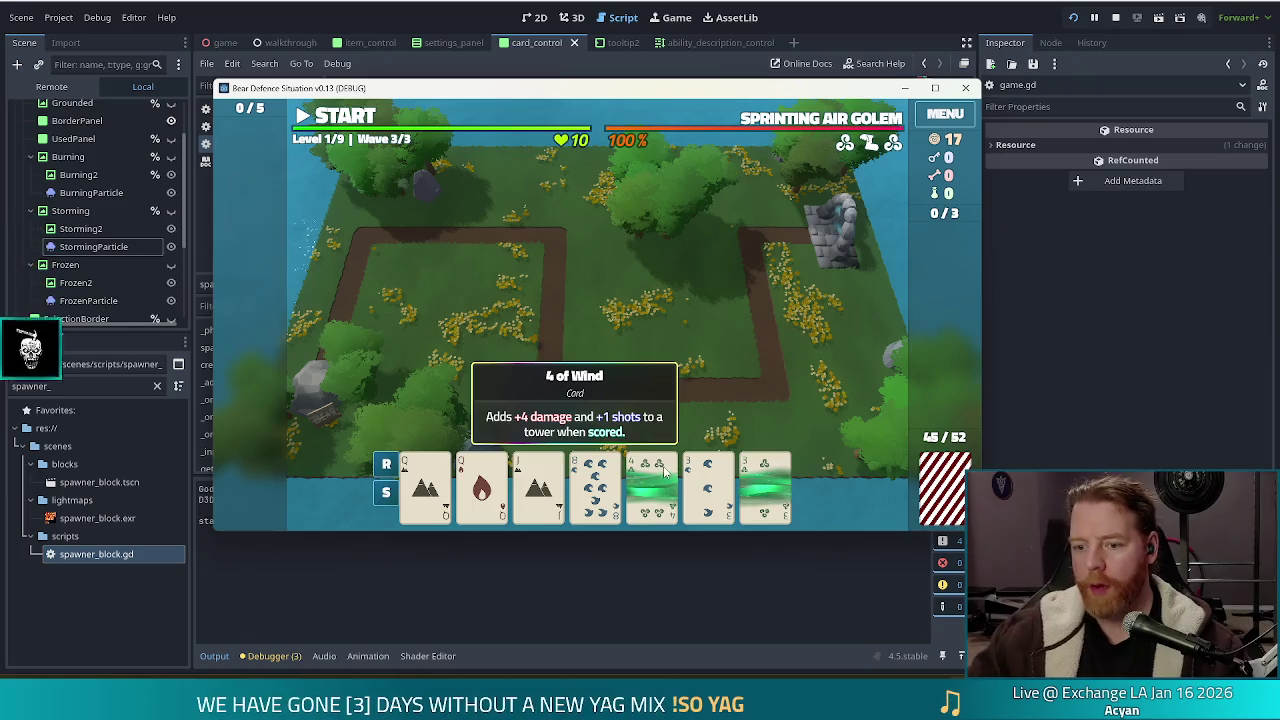
click(712, 482)
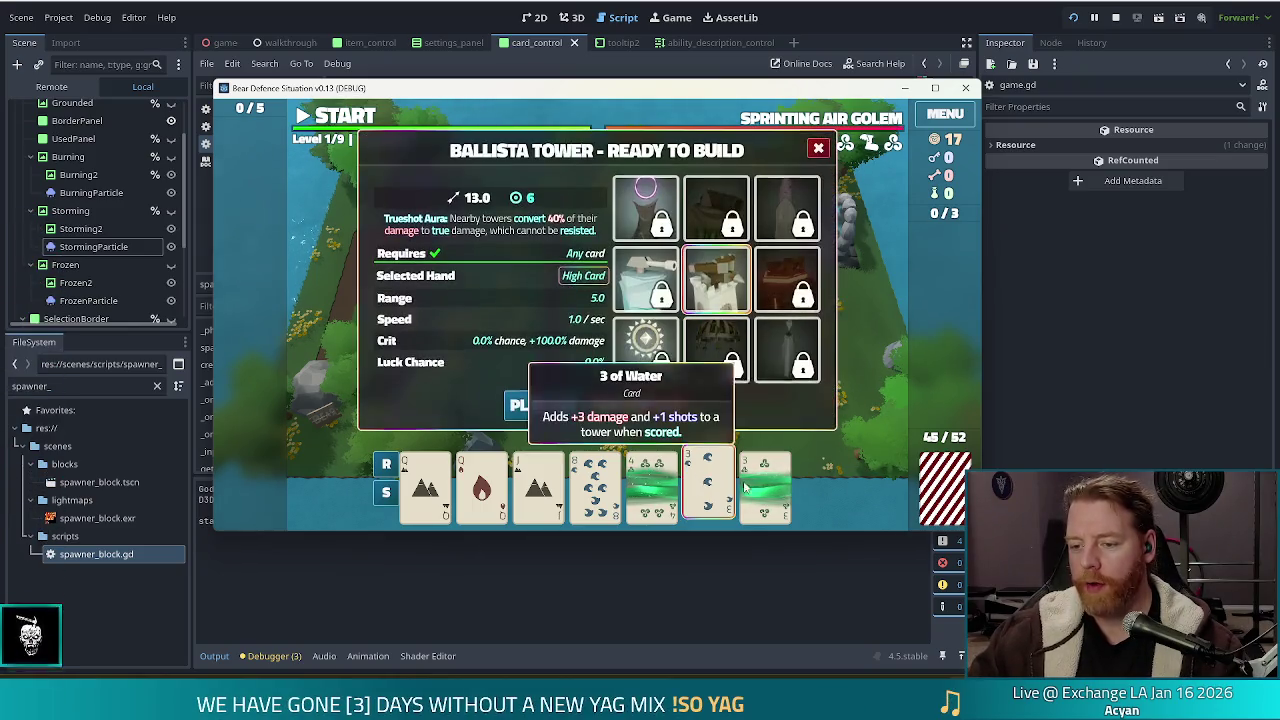
click(542, 404)
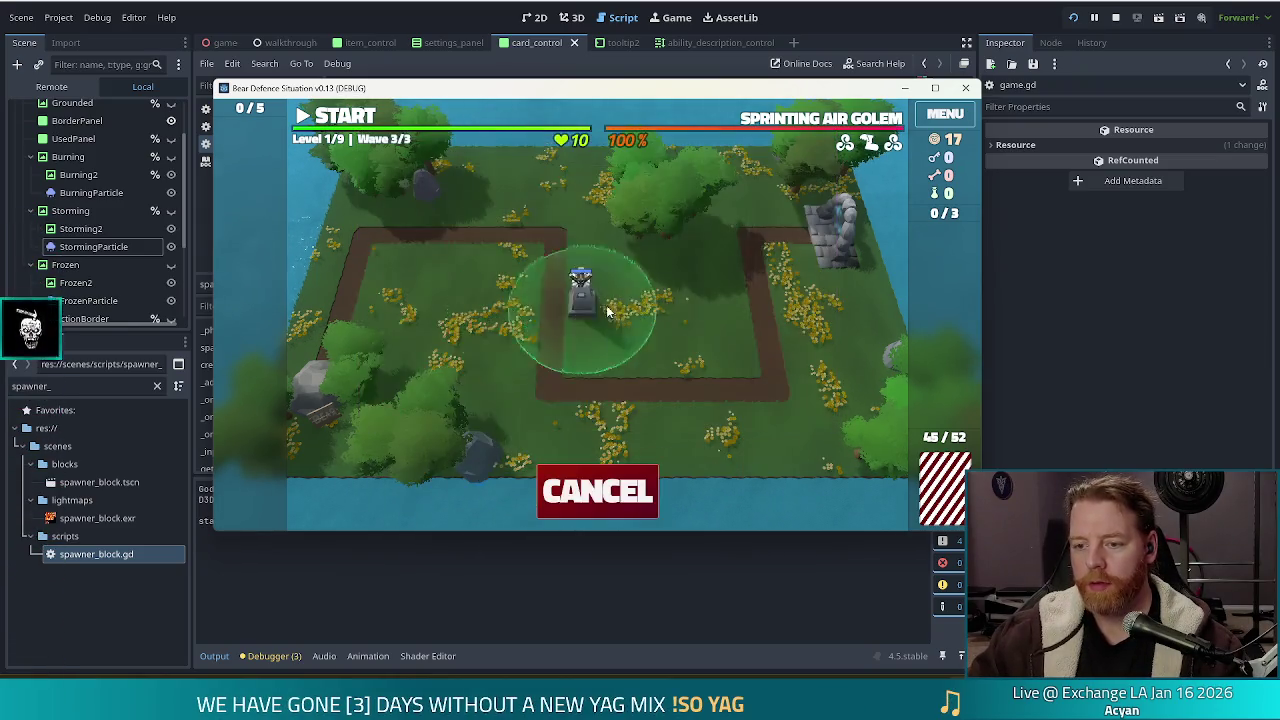
click(361, 336)
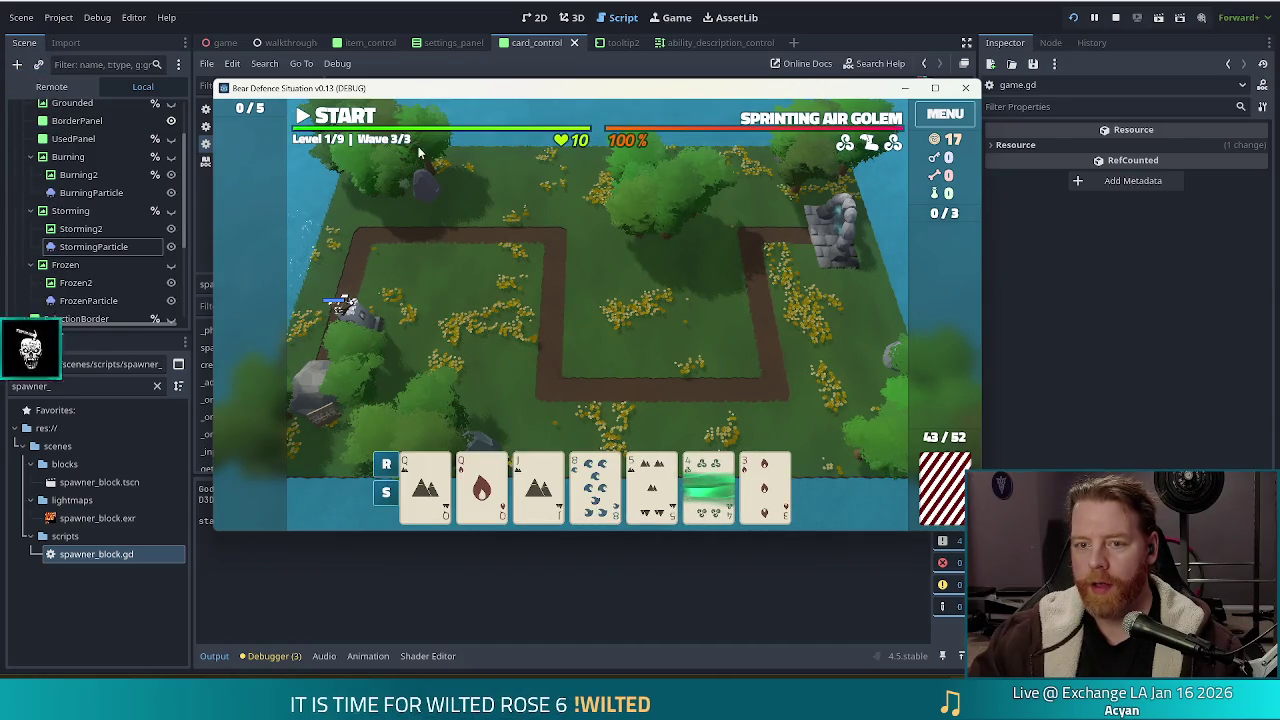
click(345, 116)
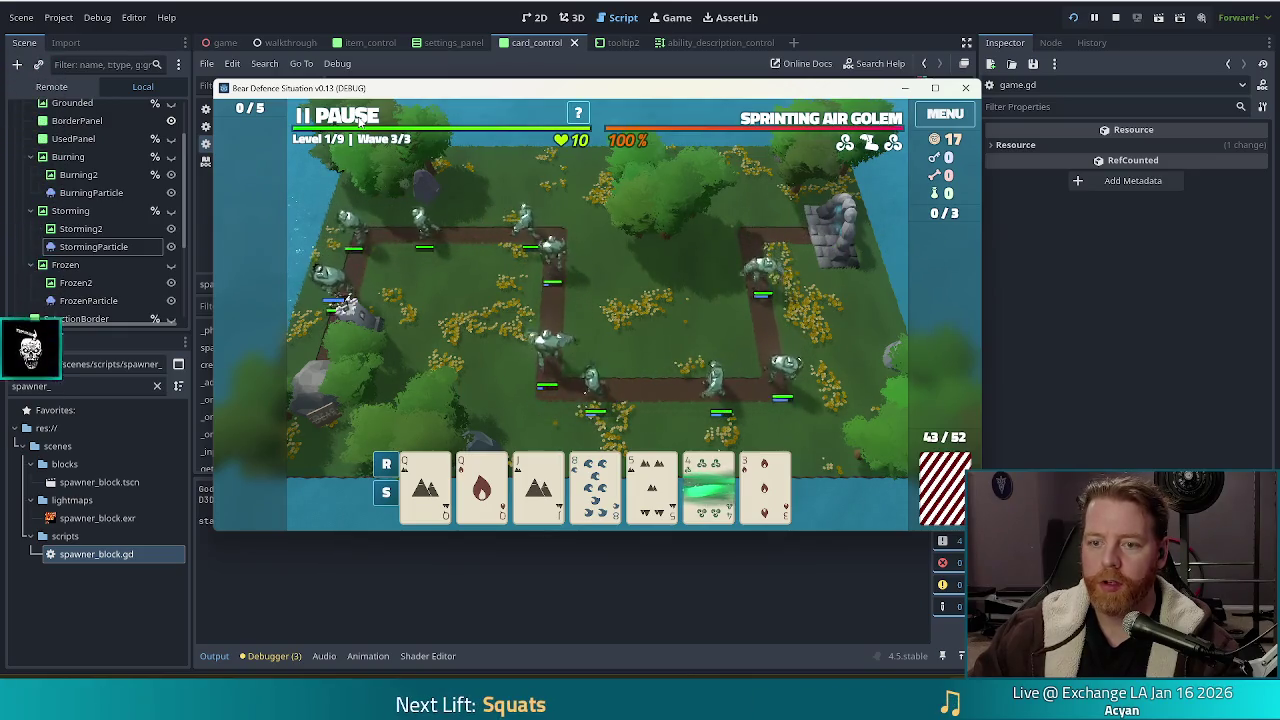
Step: Pause wave 3 and bring up the console holding 'set_enemy golem_air_normal'
click(360, 117)
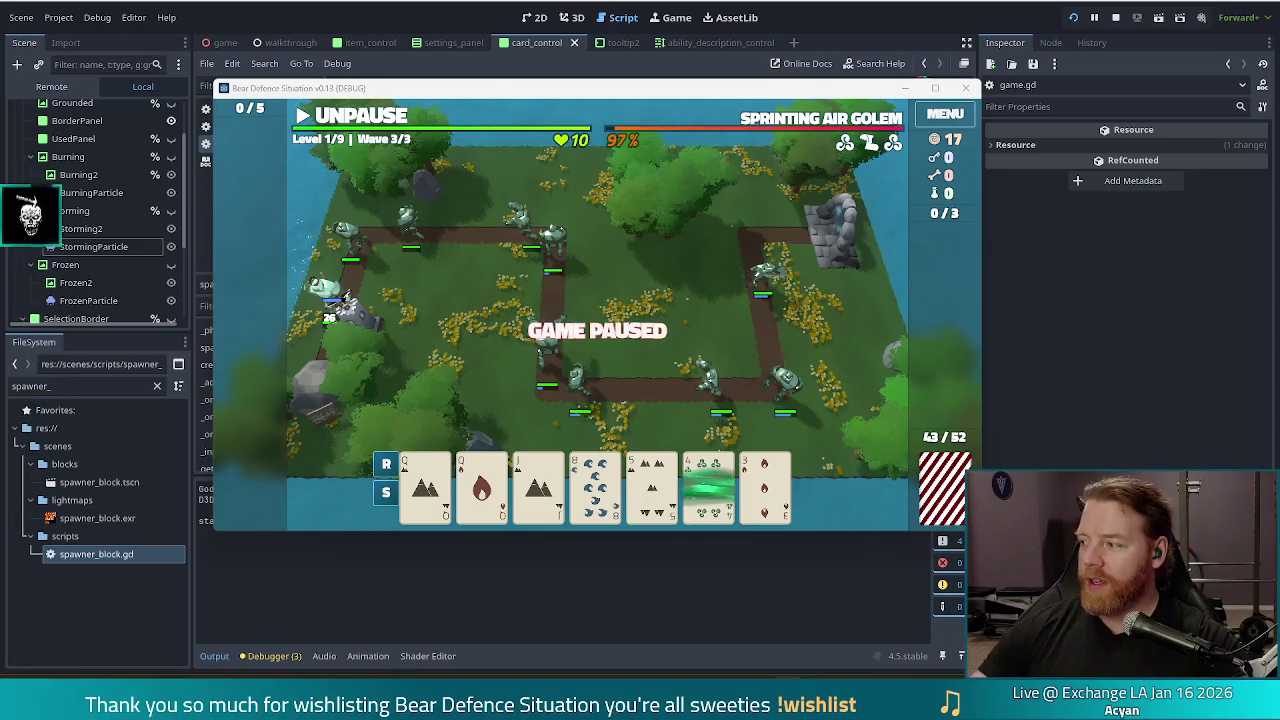
key(grave)
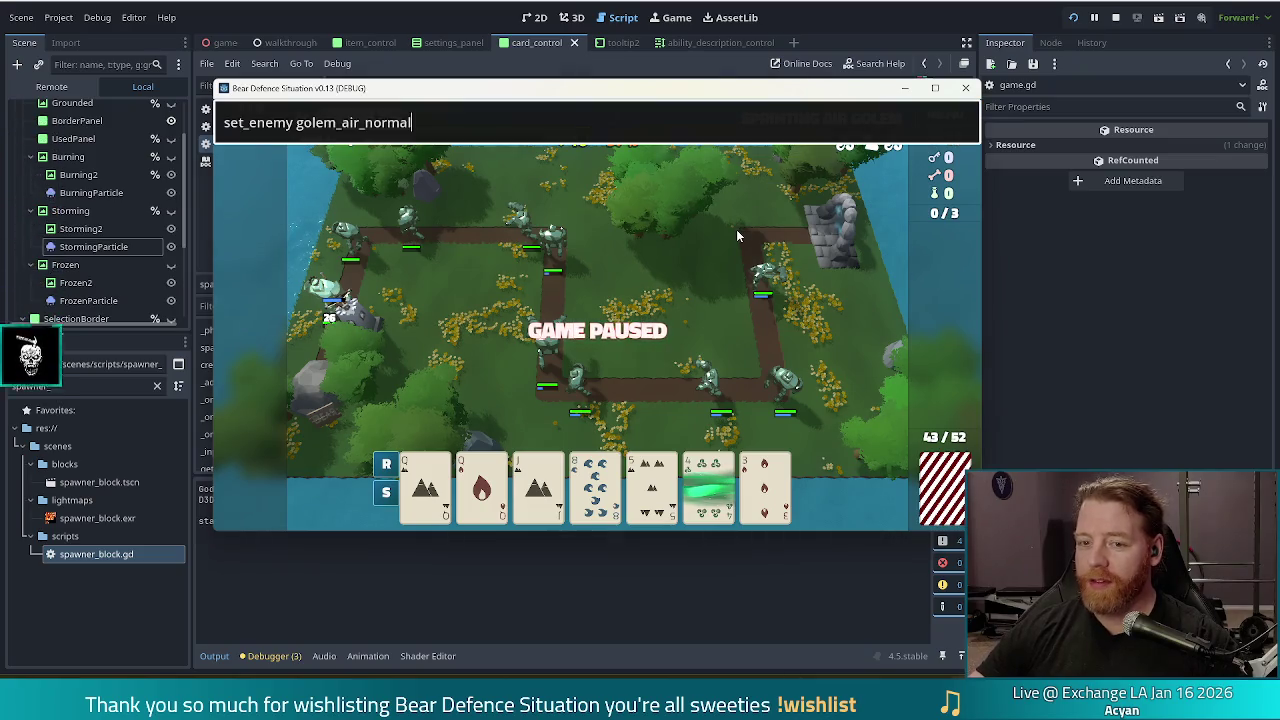
Step: Run set_enemy golem_air_normal, add the knife and knife_but_gold wishes, then stop the game
key(Return)
text(add_wish)
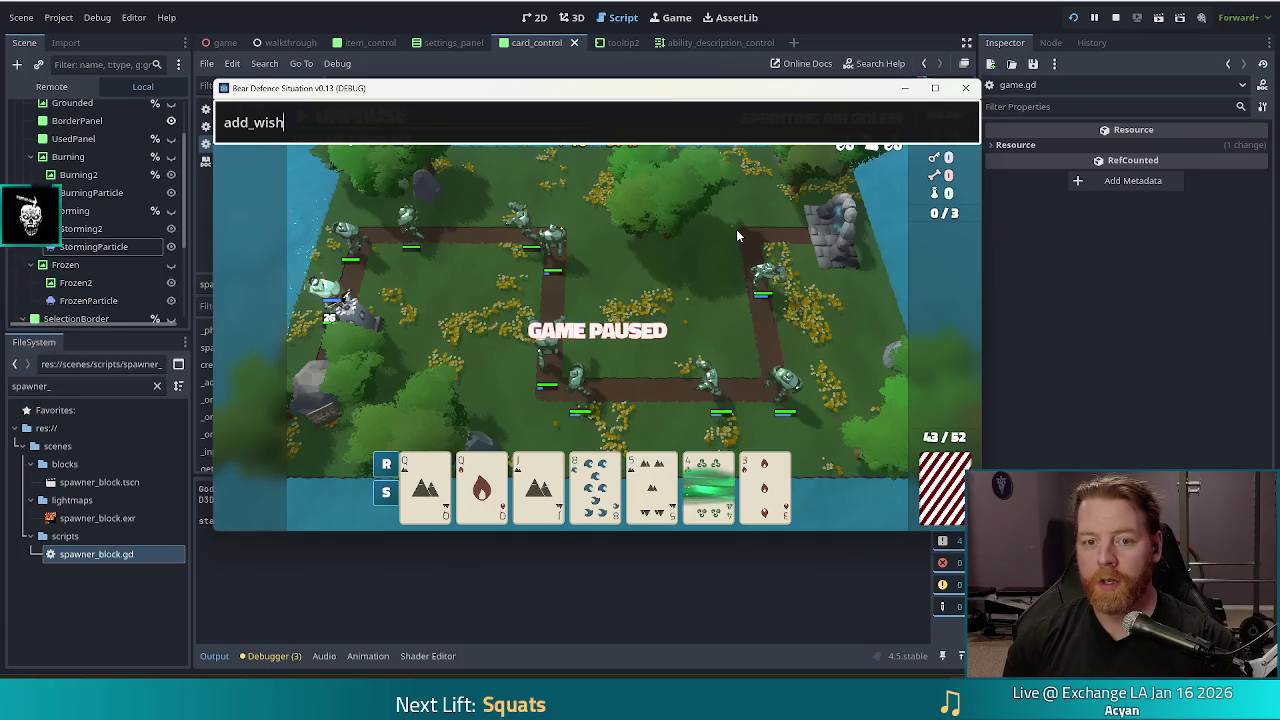
text( knife)
key(Return)
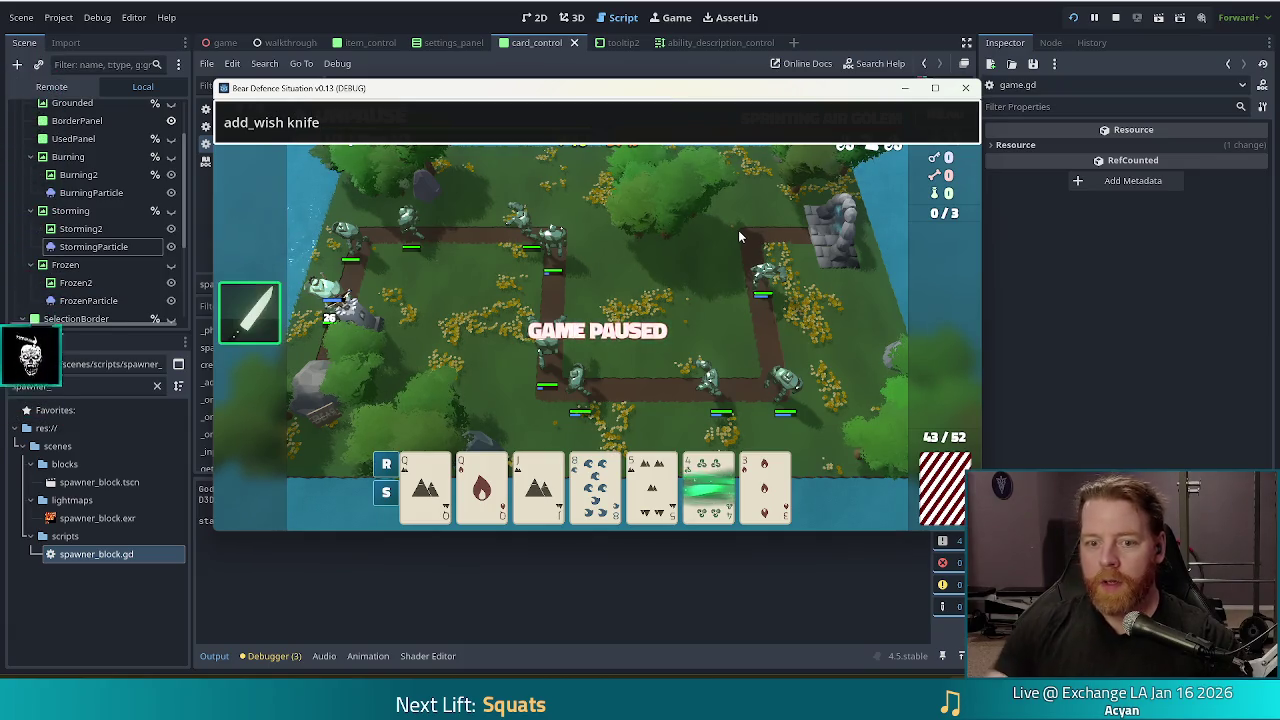
mouse_move(278, 341)
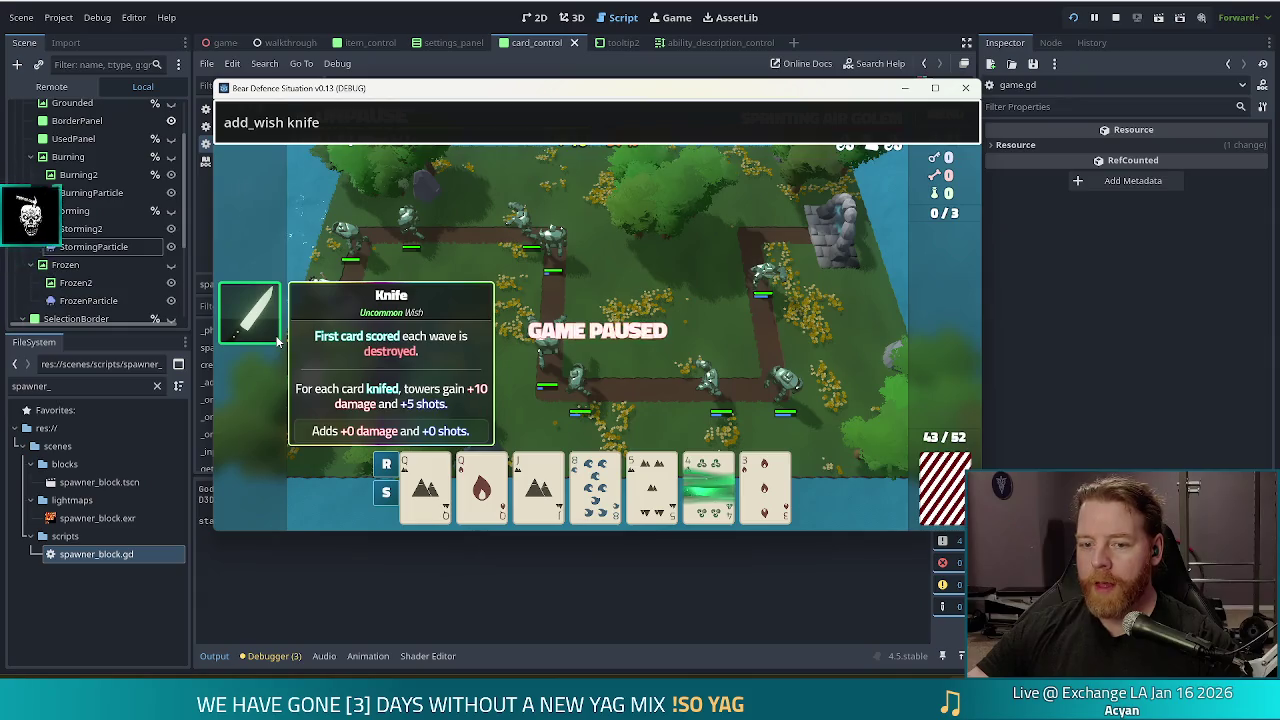
text(_but_gold)
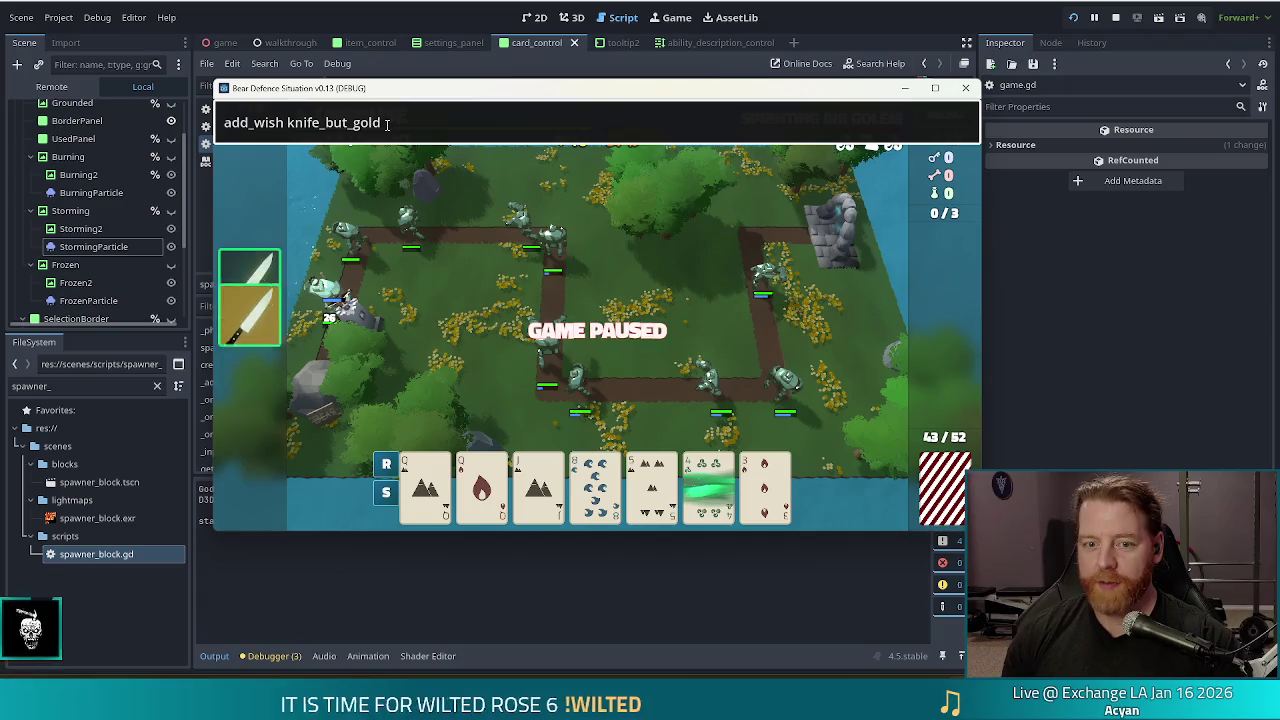
mouse_move(278, 374)
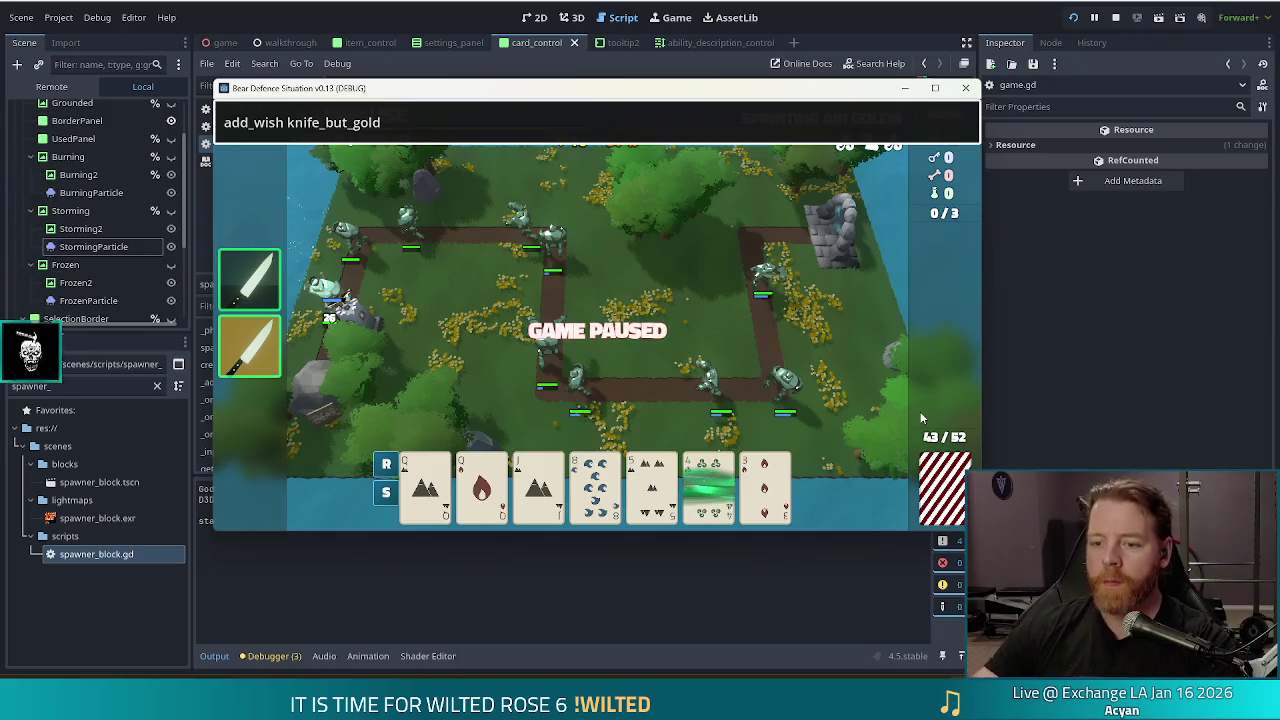
mouse_move(711, 497)
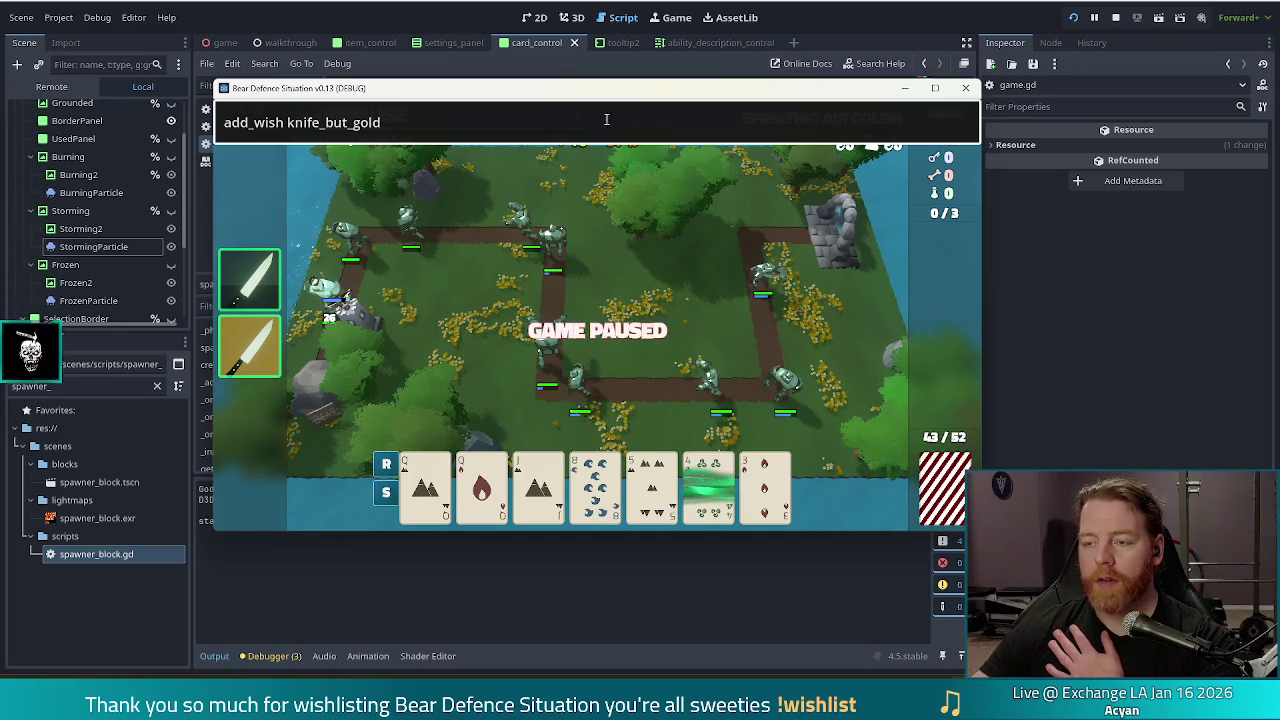
click(1116, 18)
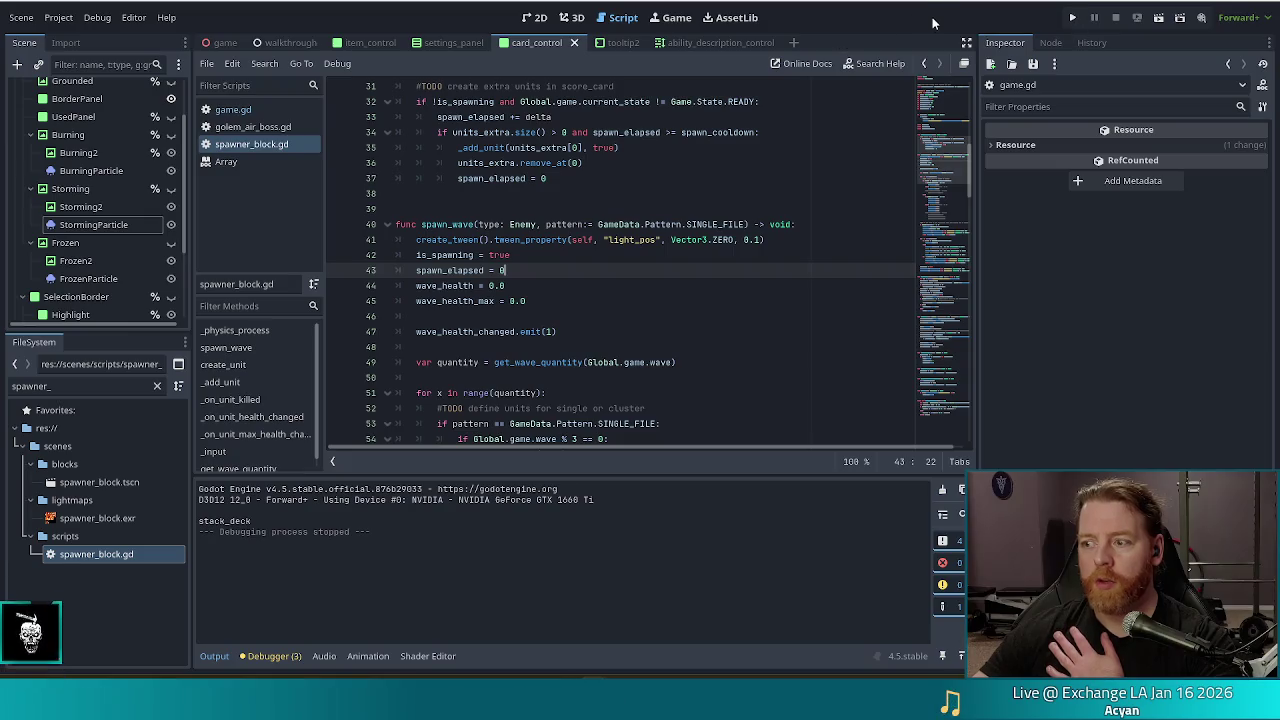
click(83, 385)
text(er_)
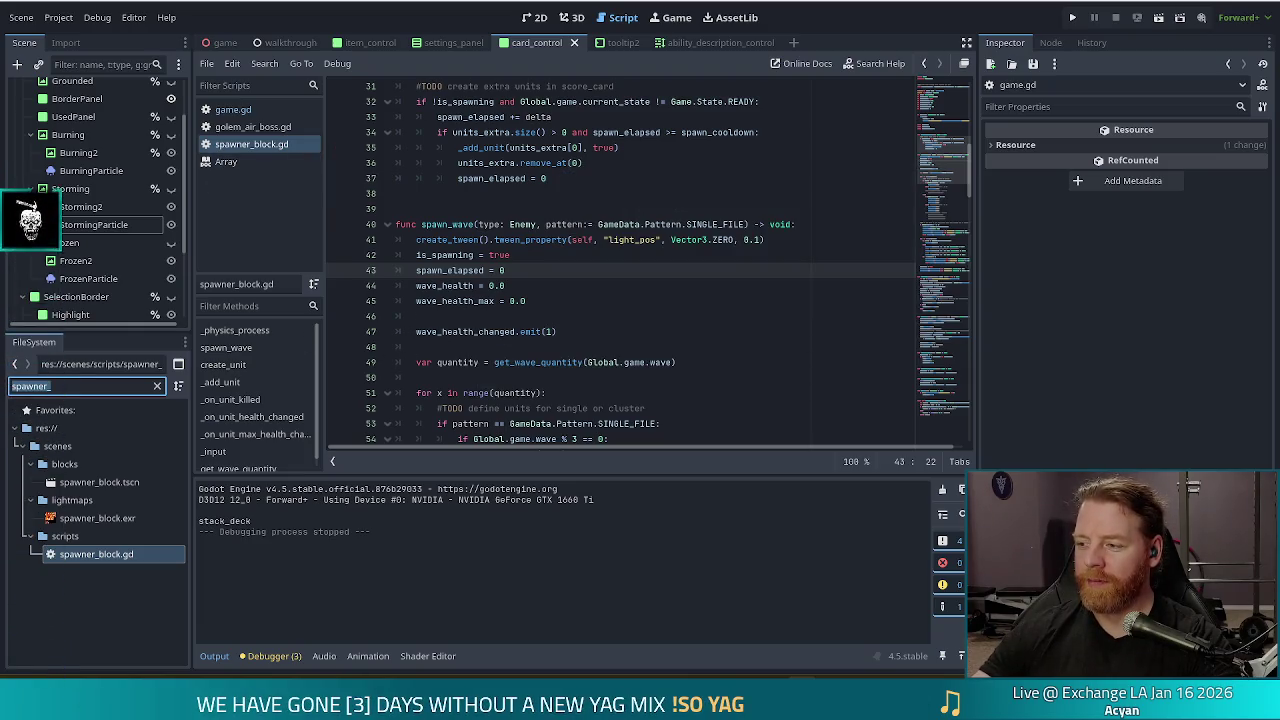
click(555, 286)
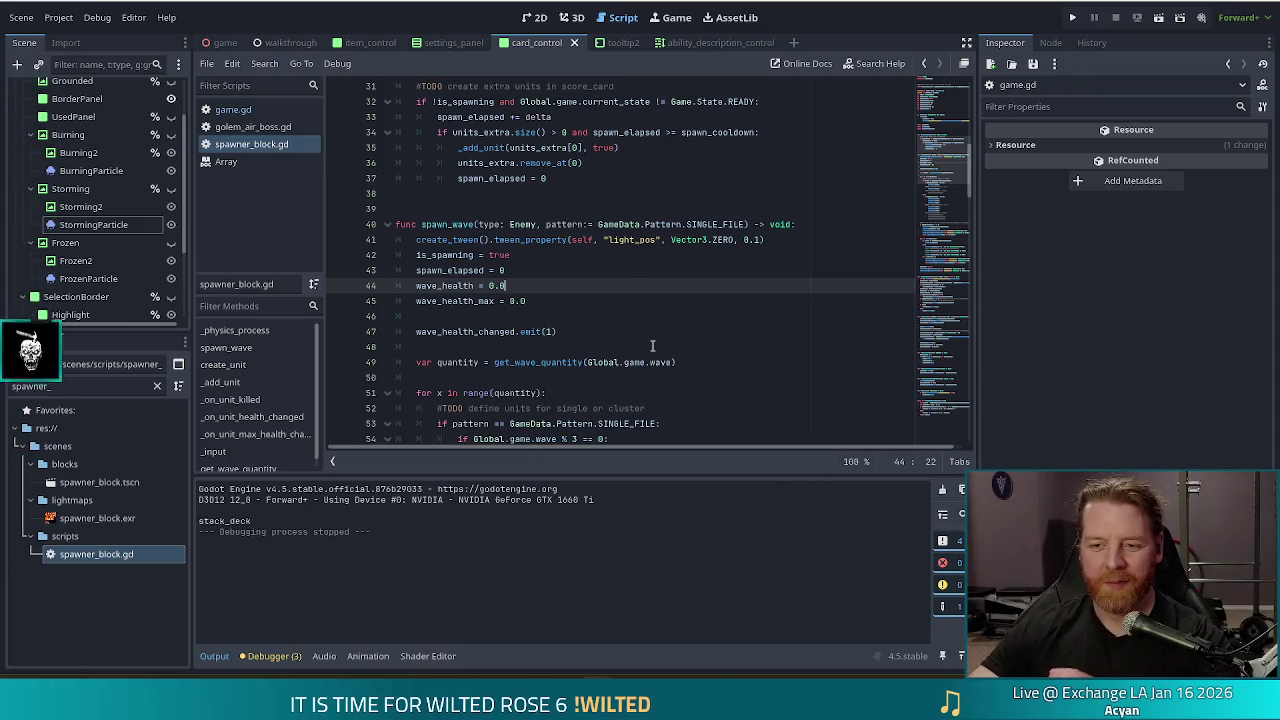
click(590, 301)
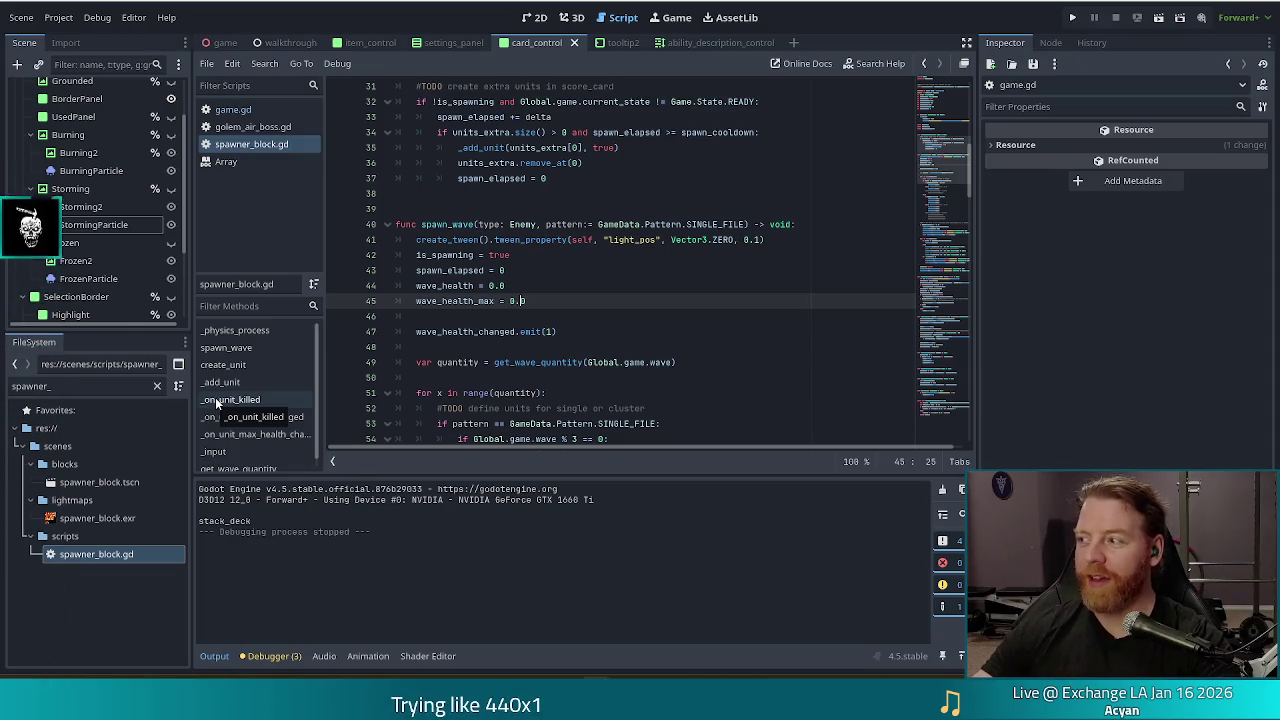
click(74, 385)
key(ctrl+a)
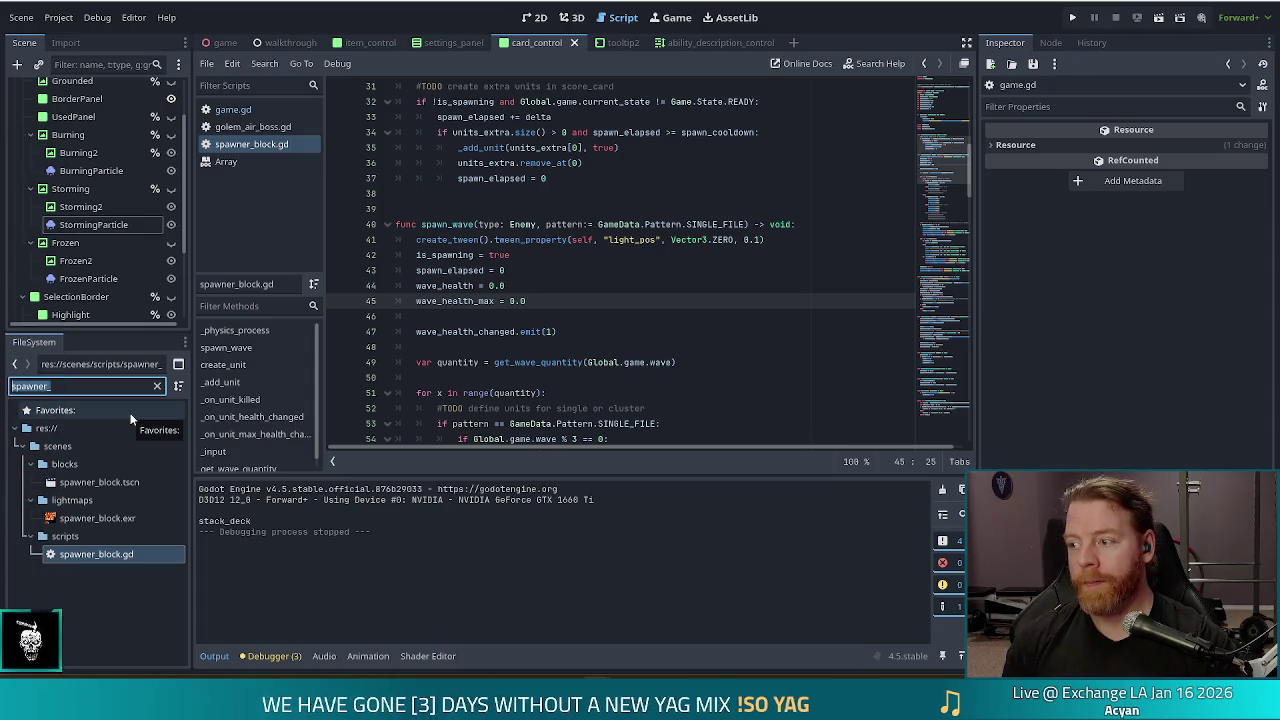
Step: Filter FileSystem for 'golemair_bo', open golem_air_boss.tres, and edit its Description field
text(golem_)
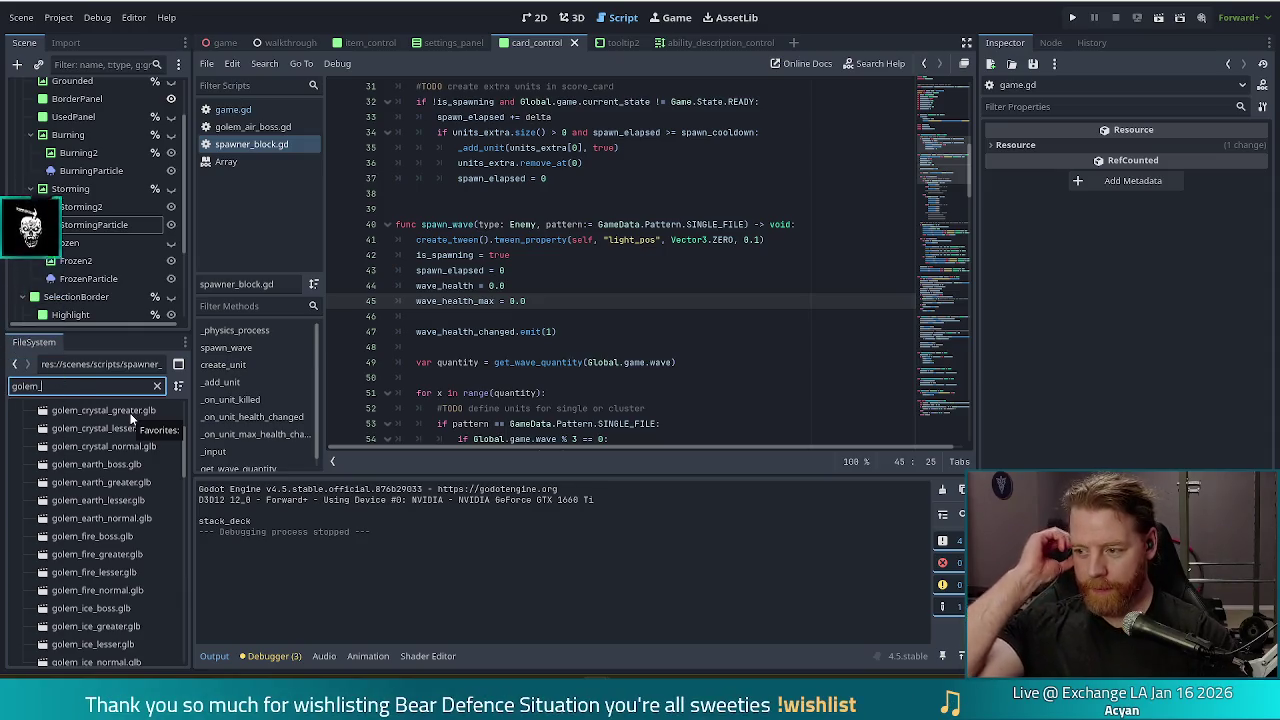
text(air)
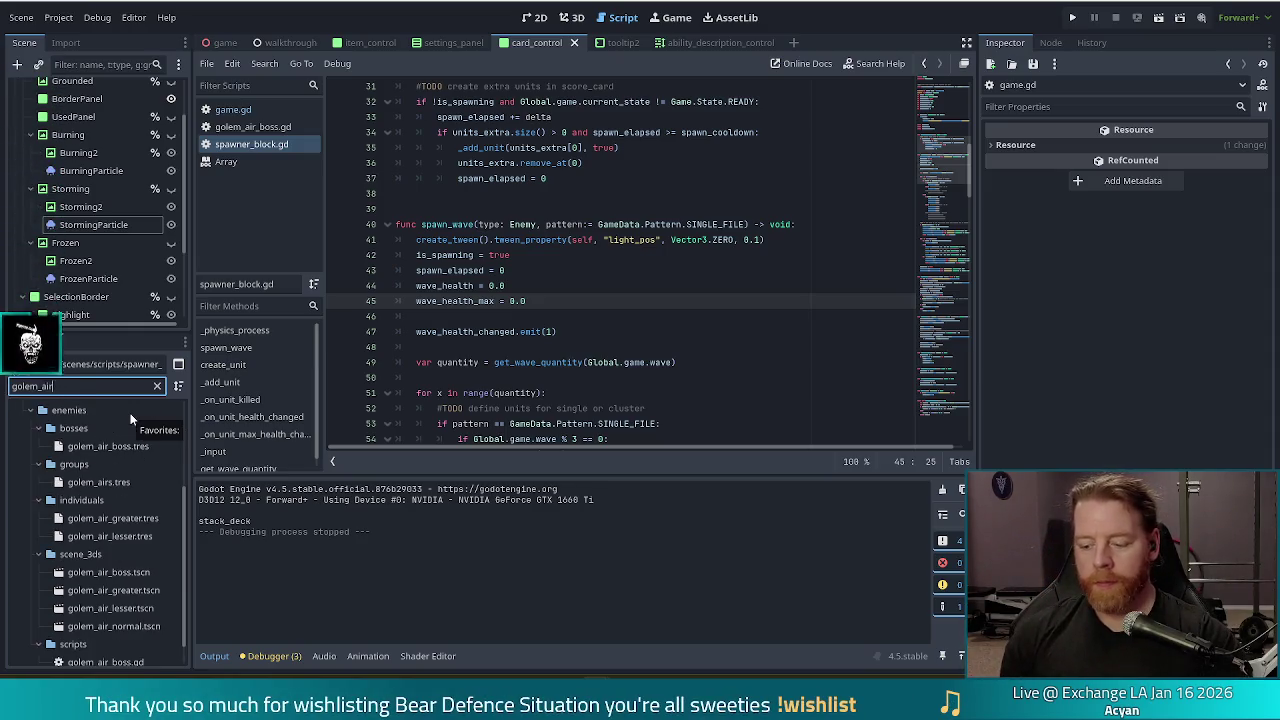
text(_bo)
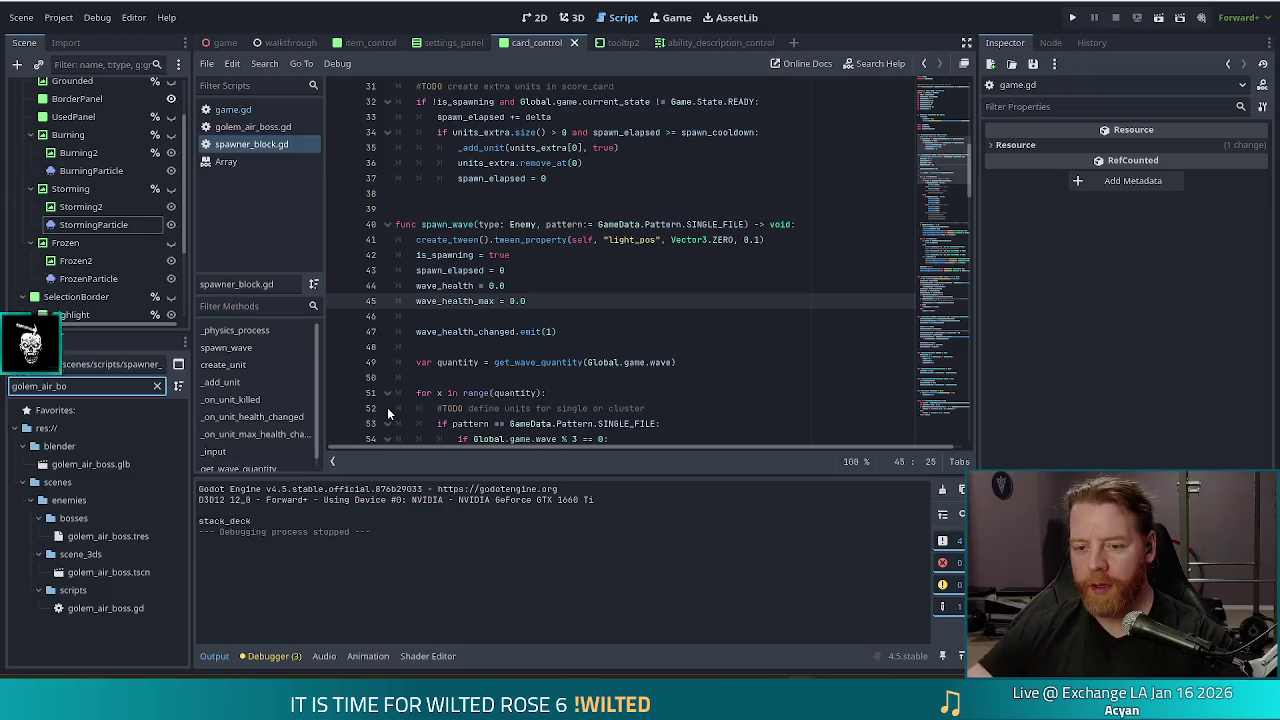
mouse_move(444, 308)
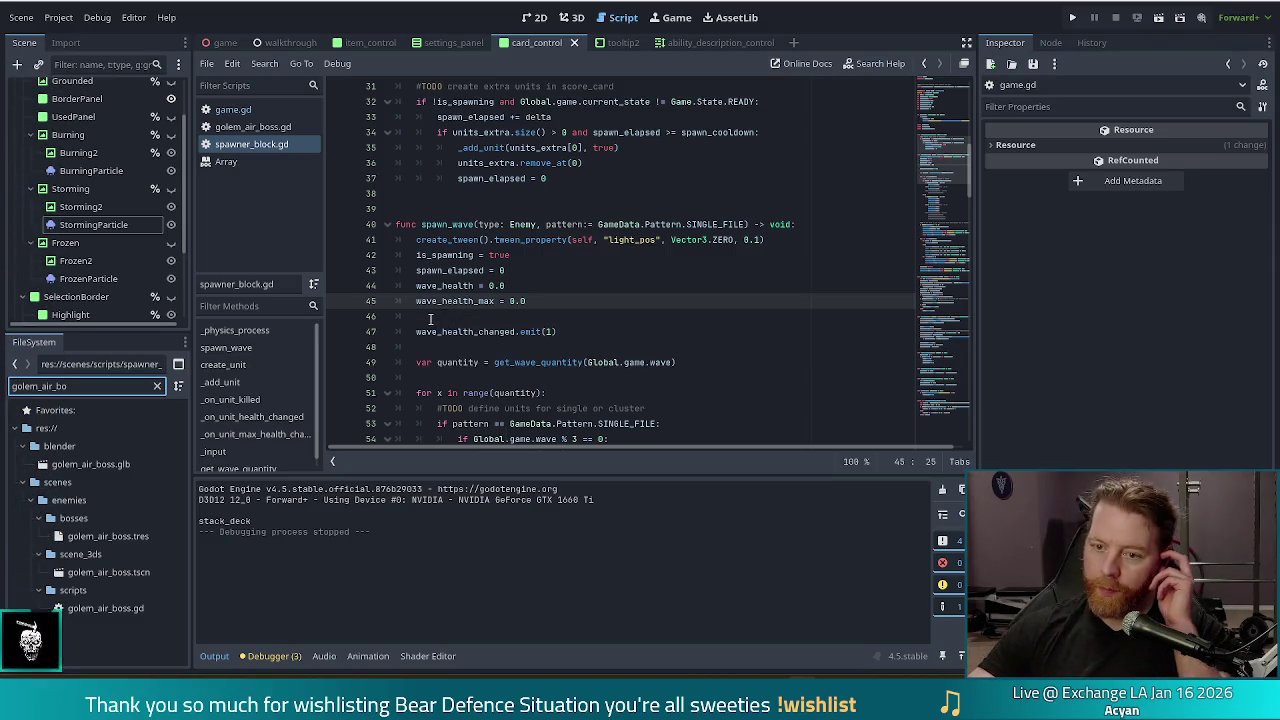
click(113, 536)
click(1170, 244)
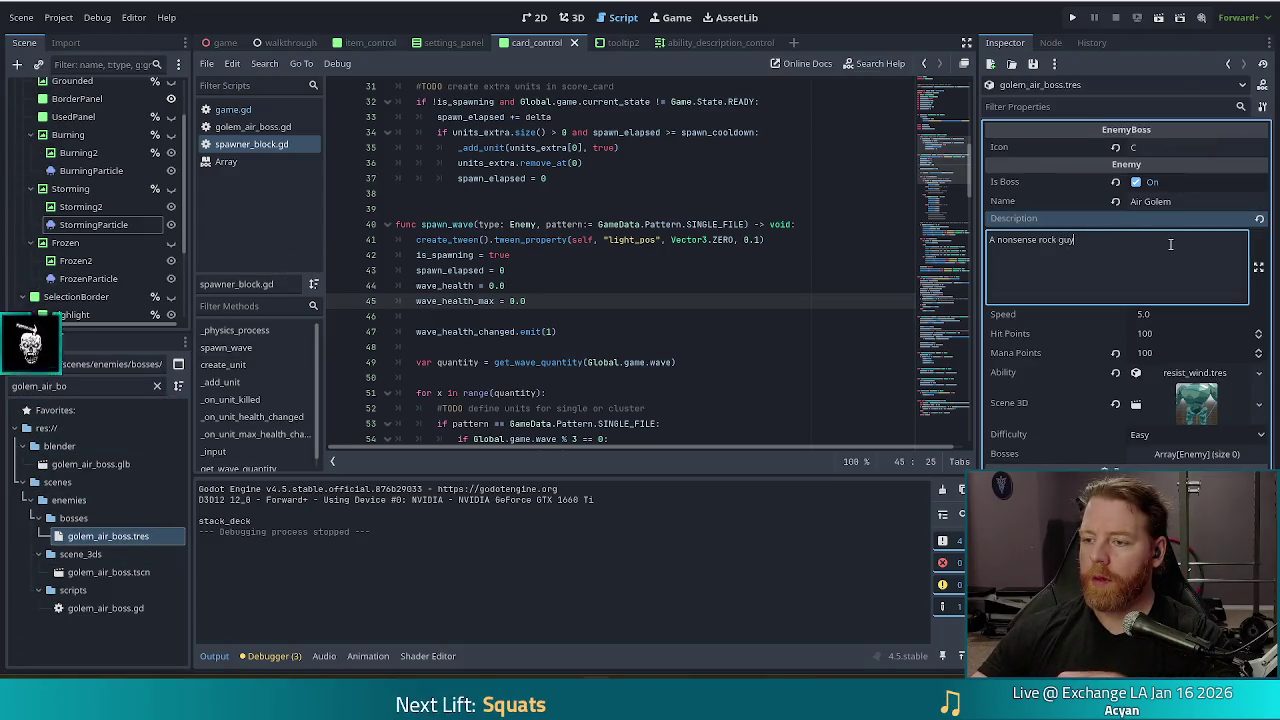
Step: Copy golem_fire_boss.tres's CLAYMORE GOLEM description and paste it over the Air Golem's description
click(106, 386)
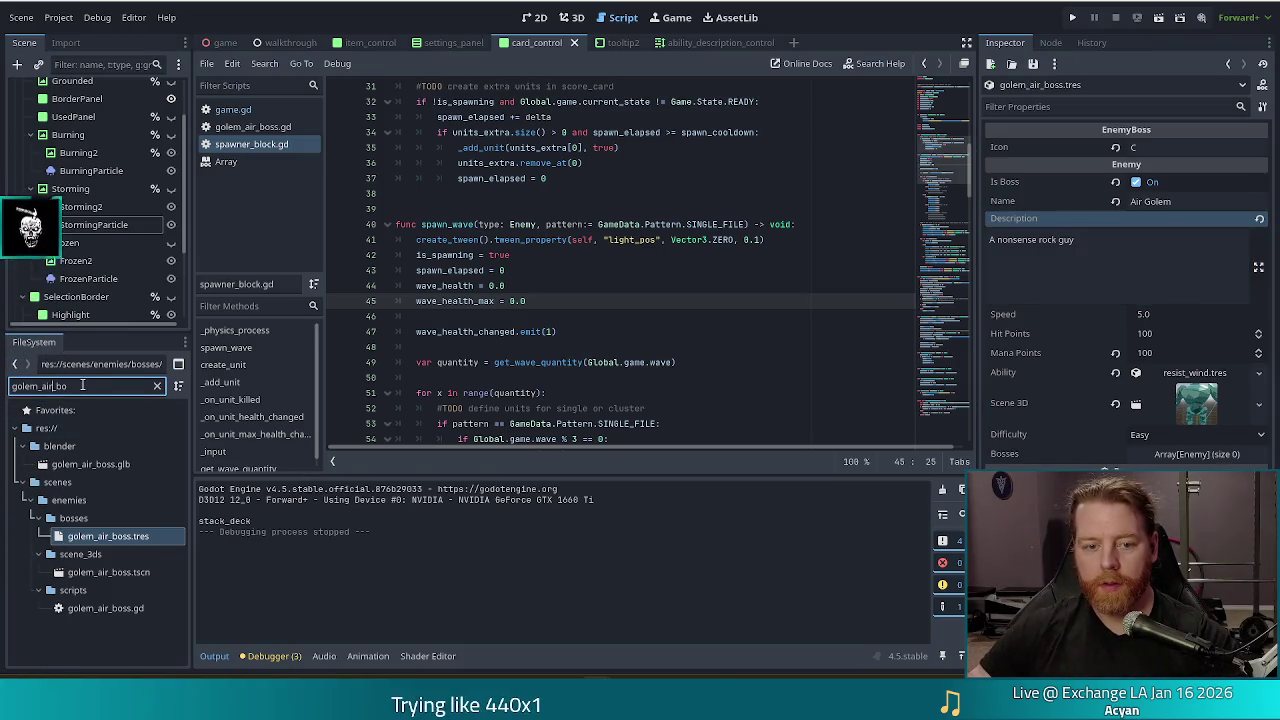
key(BackSpace)
key(BackSpace)
key(BackSpace)
text(fire)
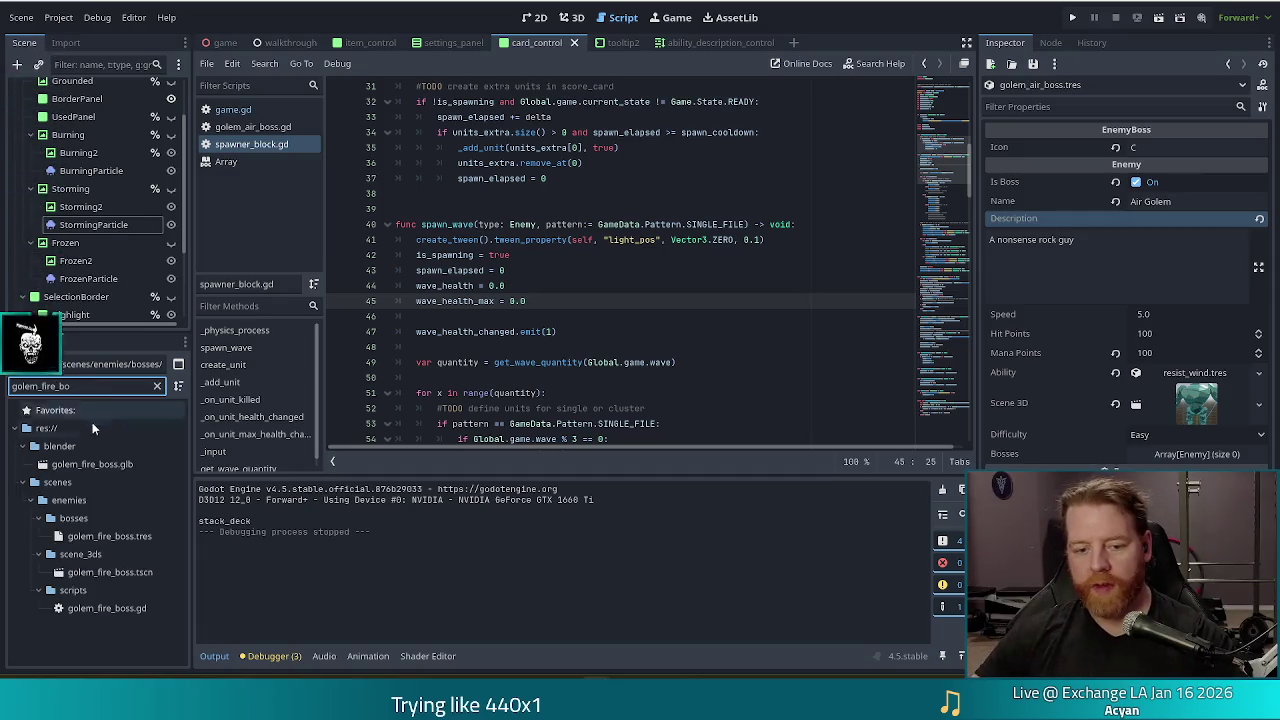
click(102, 542)
drag(1227, 270, 918, 216)
key(ctrl+c)
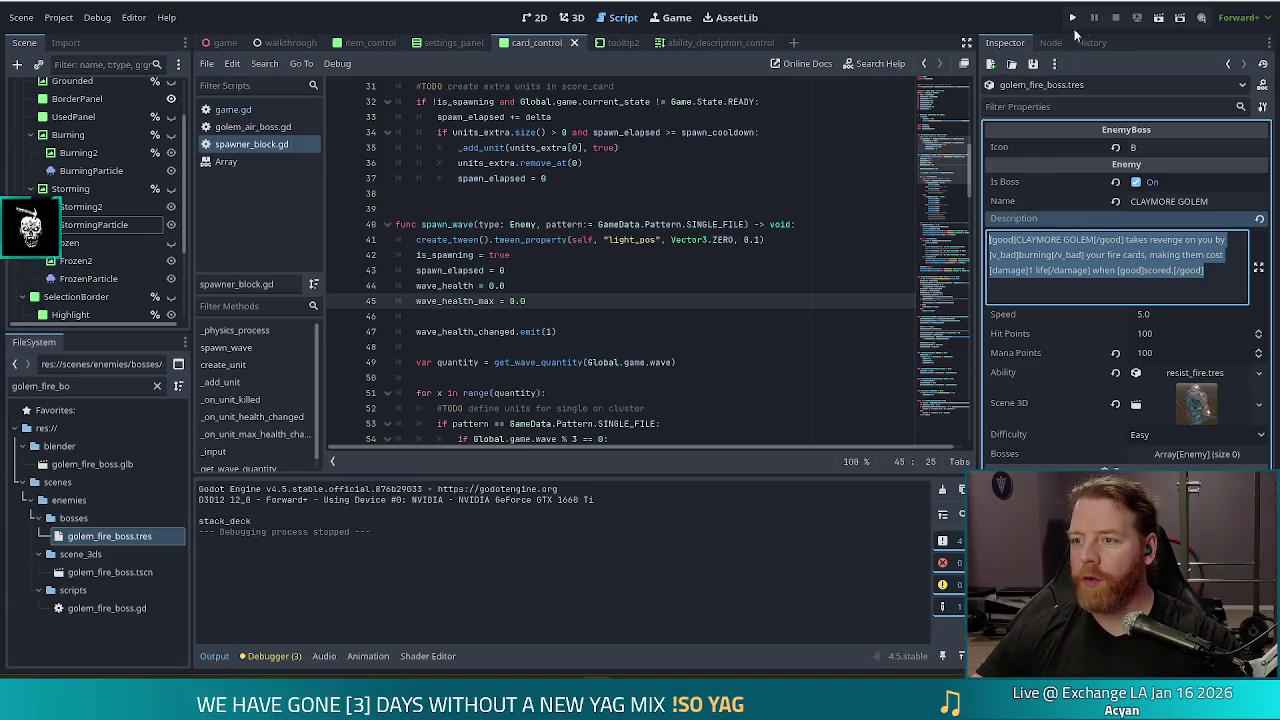
key(ctrl+z)
key(ctrl+a)
key(ctrl+v)
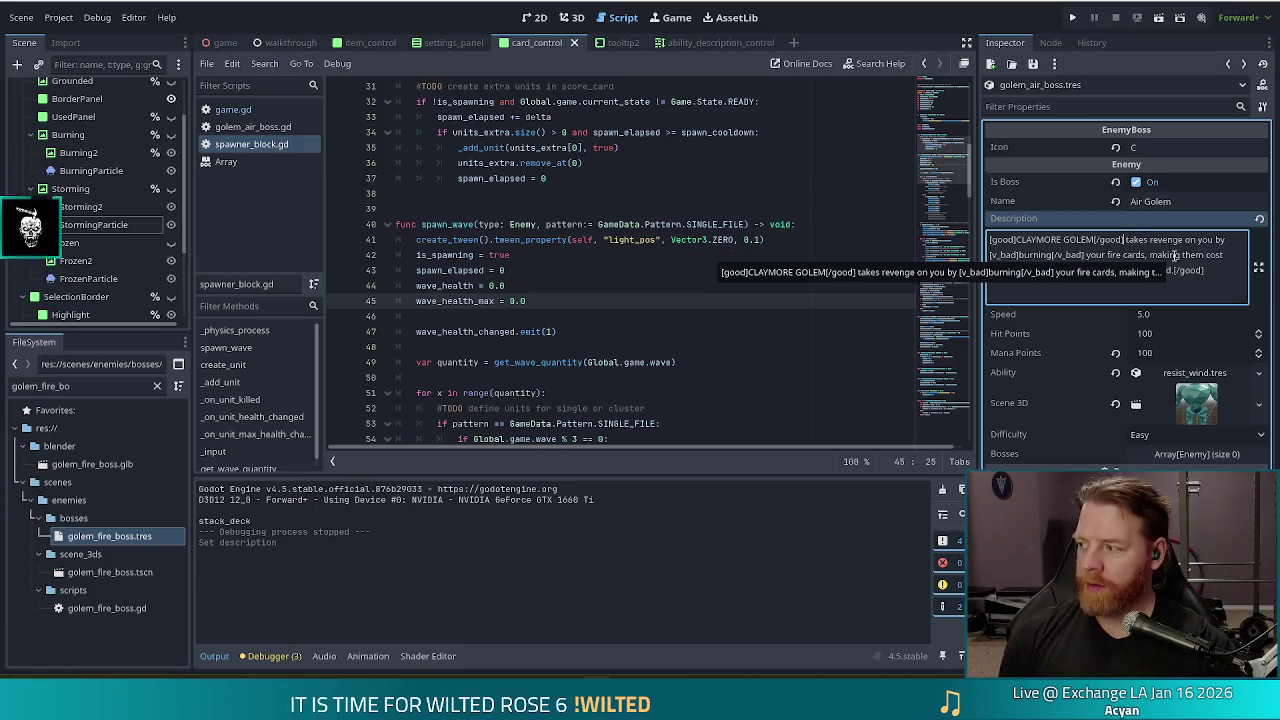
key(shift+Home)
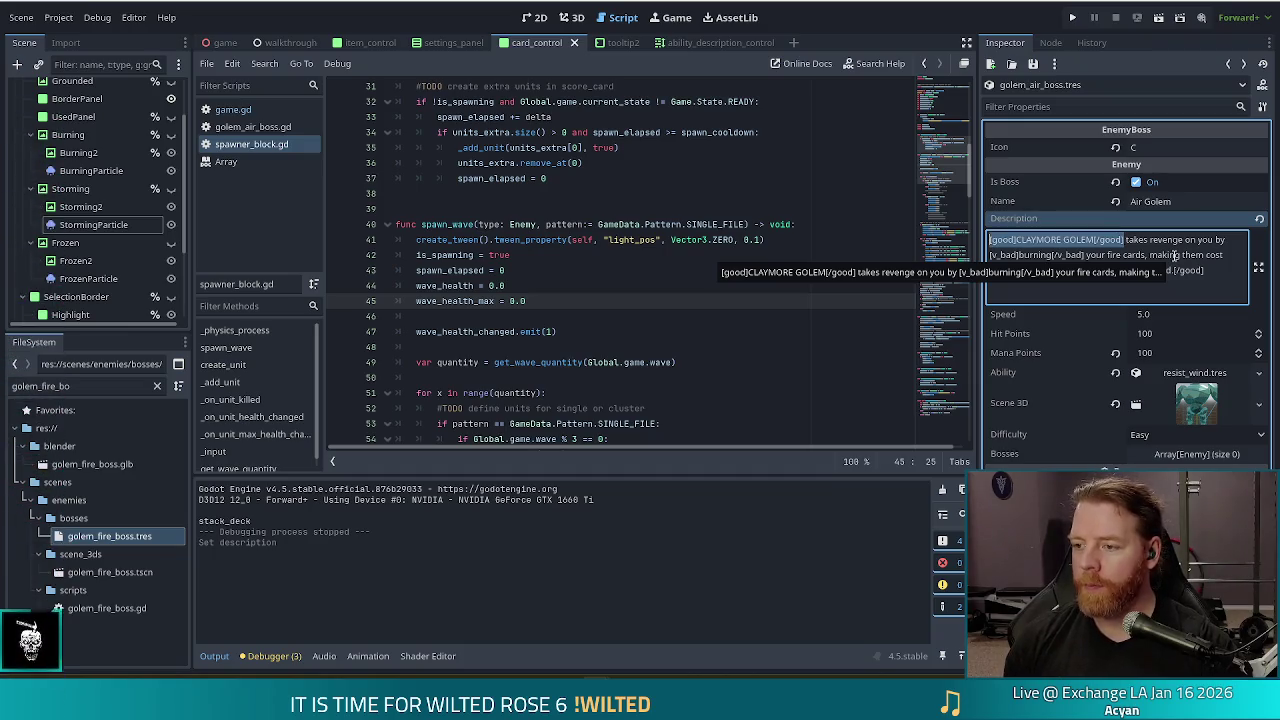
Step: Replace CLAYMORE with EZRA in the Air Golem description and save golem_air_boss.tres
click(1149, 255)
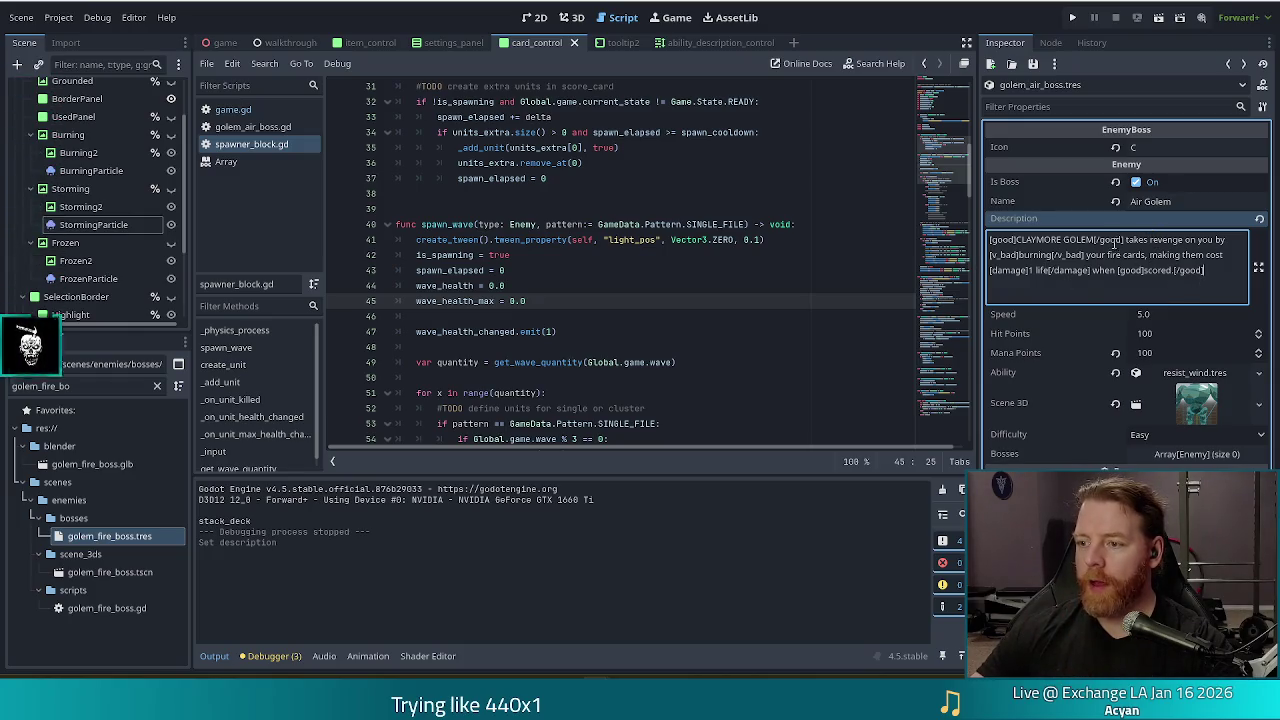
double_click(1038, 256)
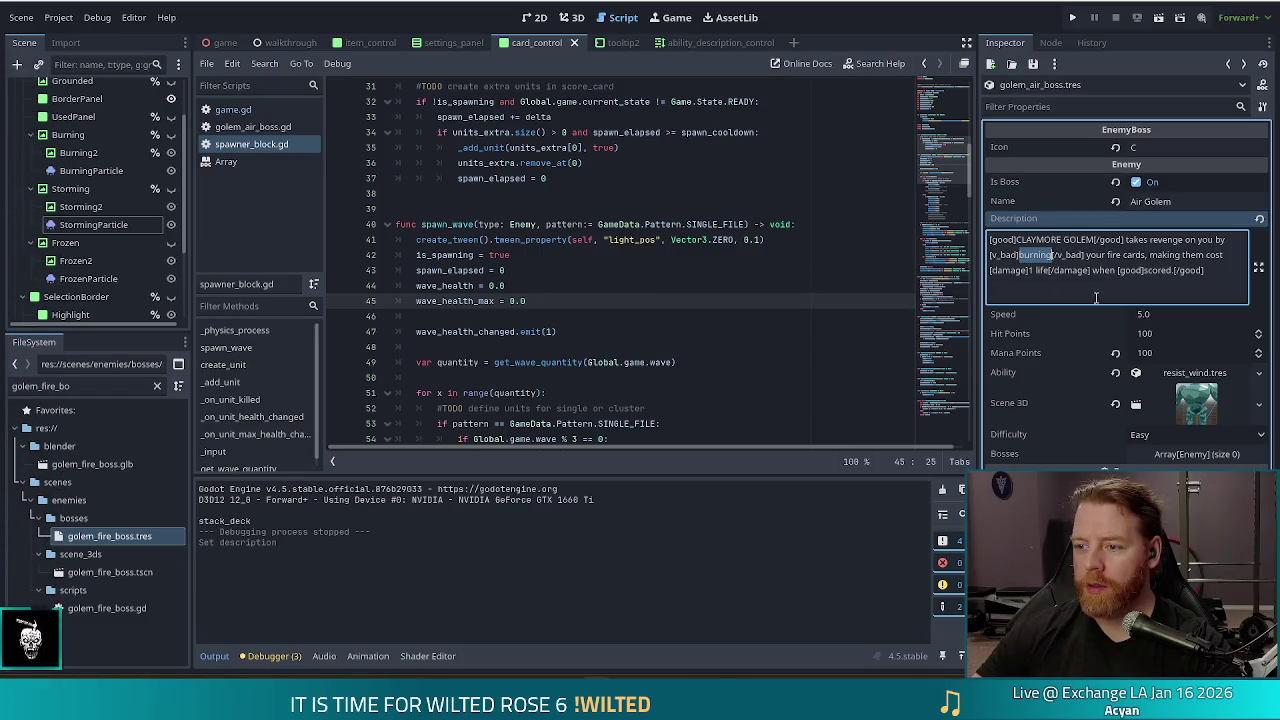
click(1098, 240)
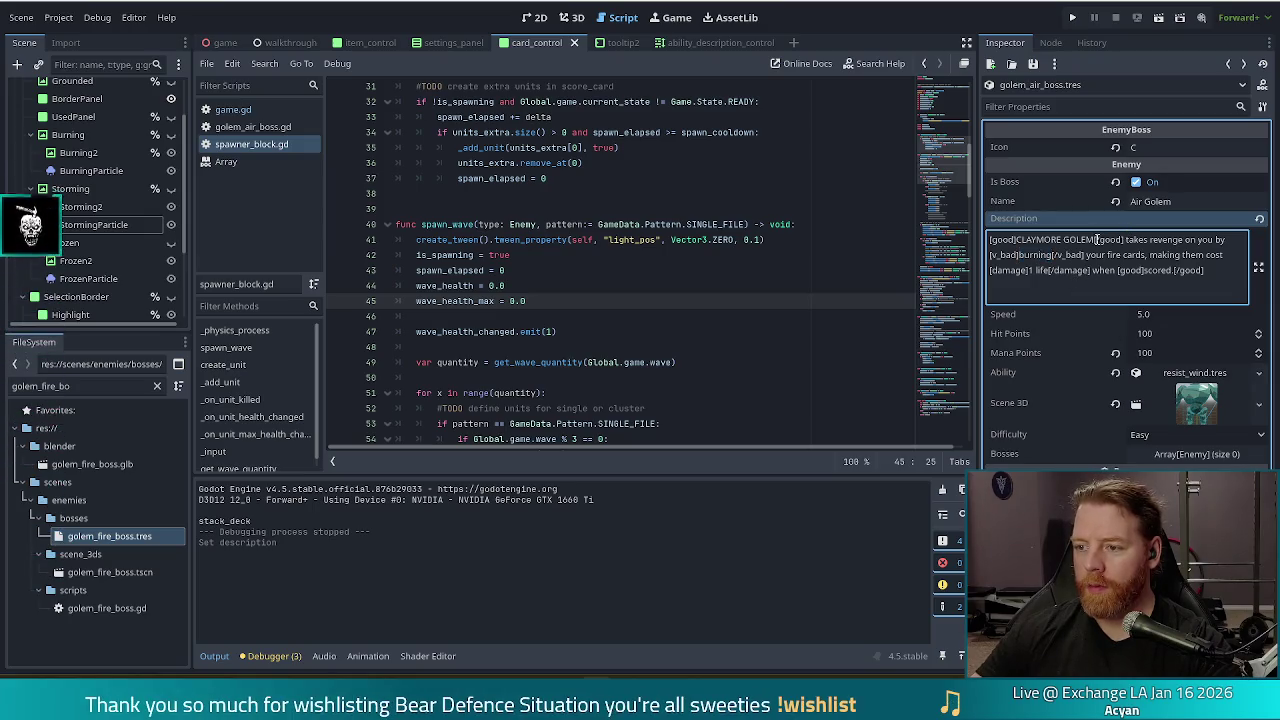
key(ctrl+shift+Left)
key(Left)
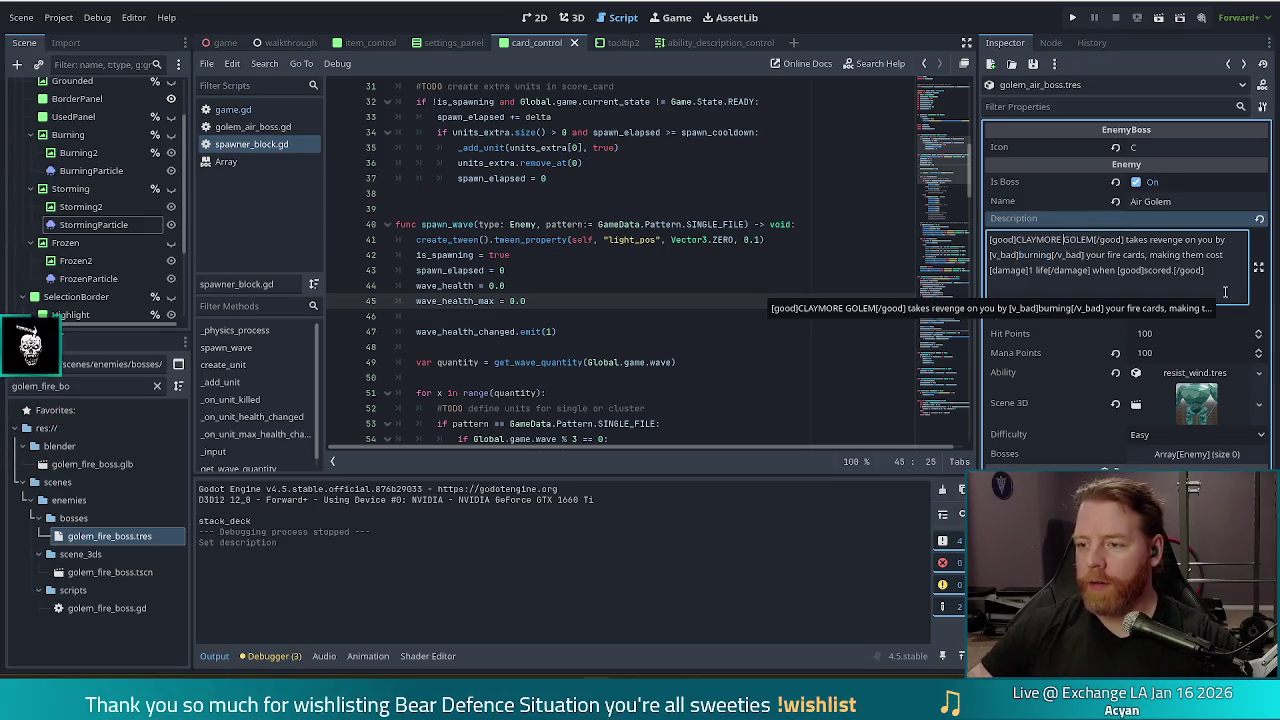
key(ctrl+shift+Left)
text(EZRA)
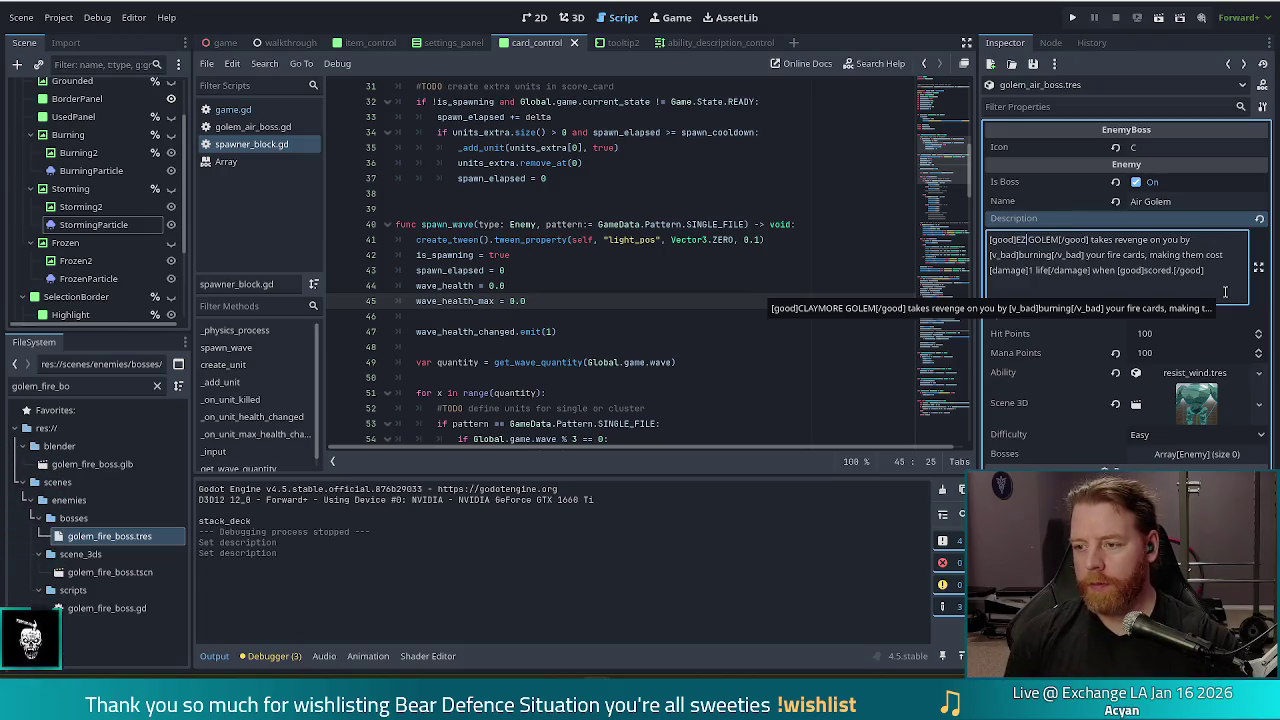
key(ctrl+s)
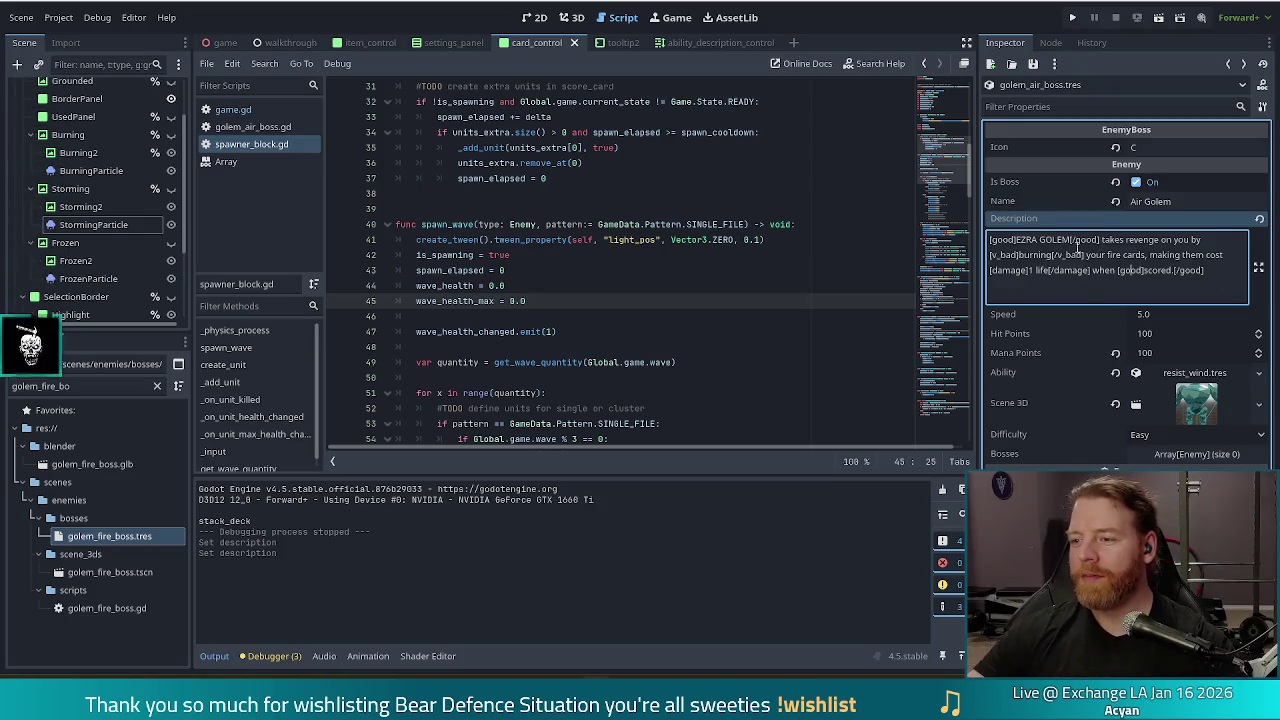
double_click(1114, 255)
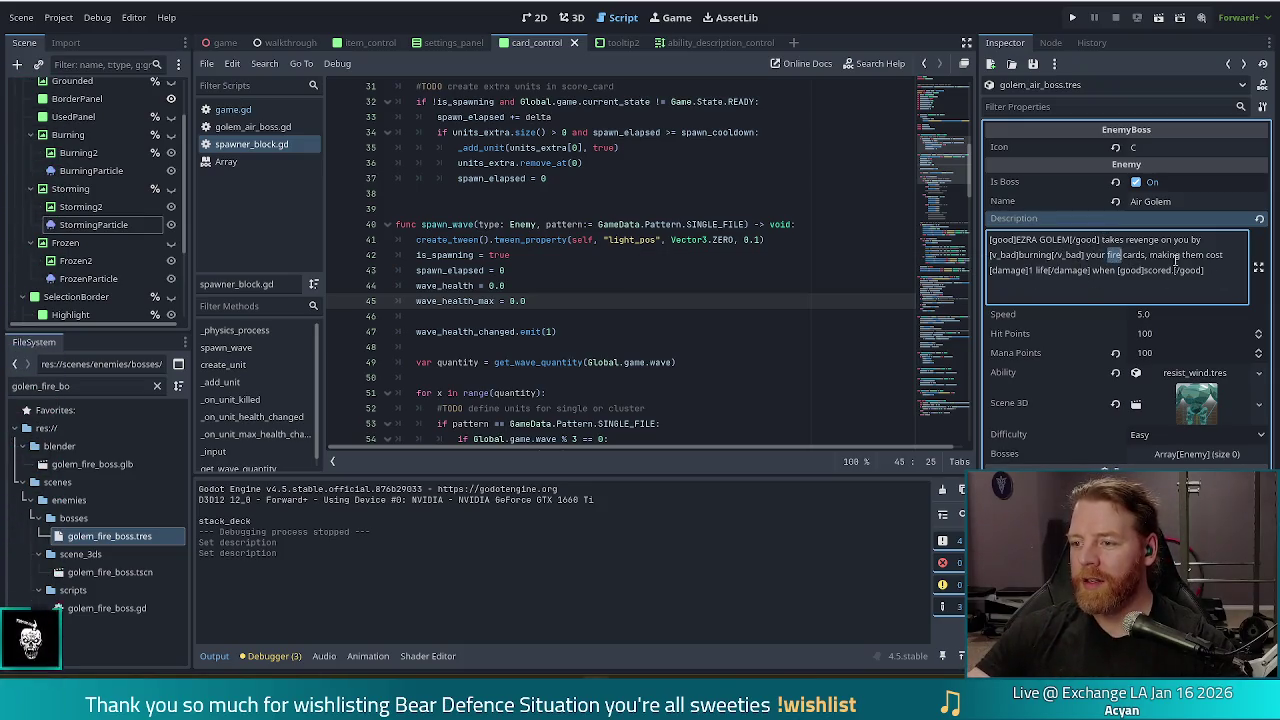
Step: Change 'fire' to 'wind' and 'burning' to 'altering' in the description
text(wind)
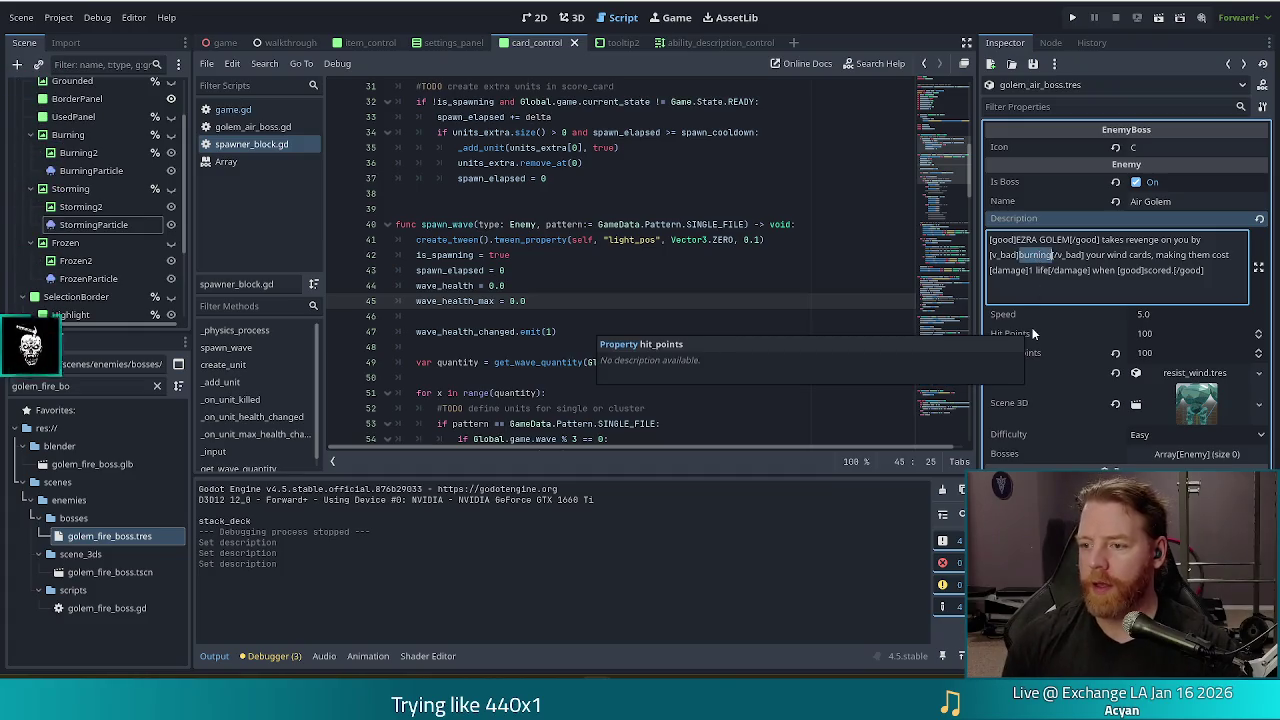
text(altering)
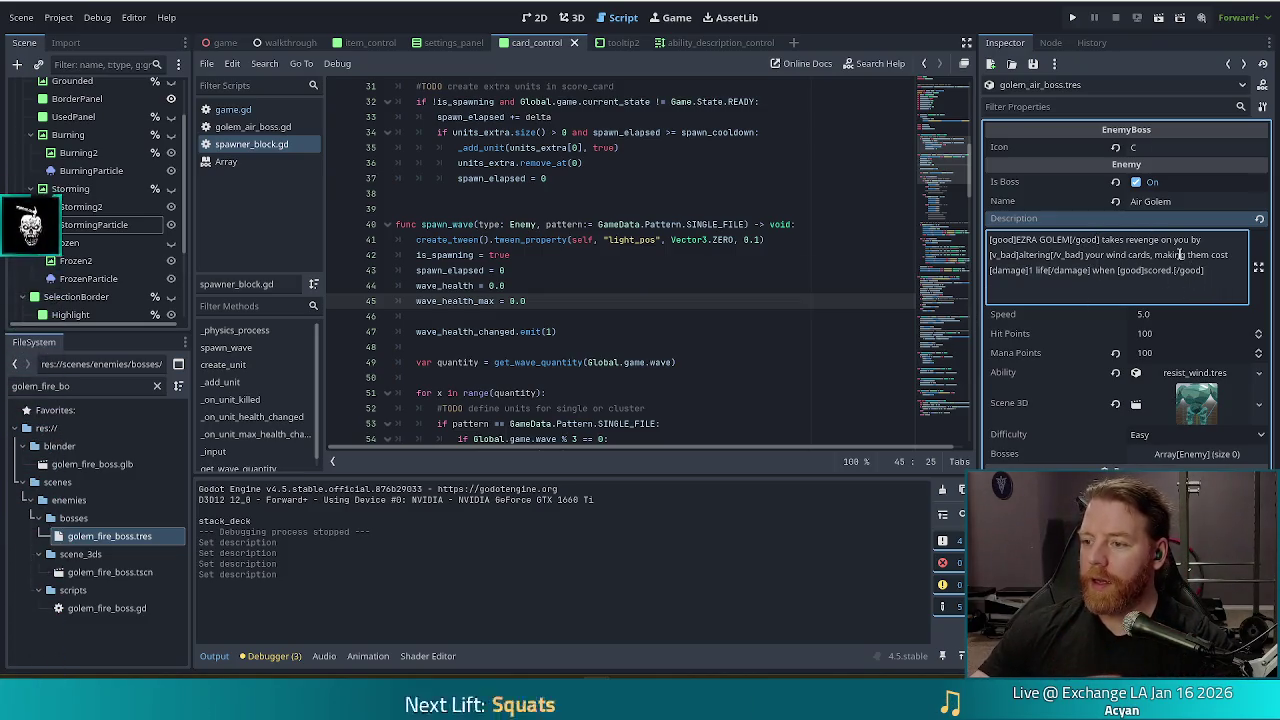
click(1211, 256)
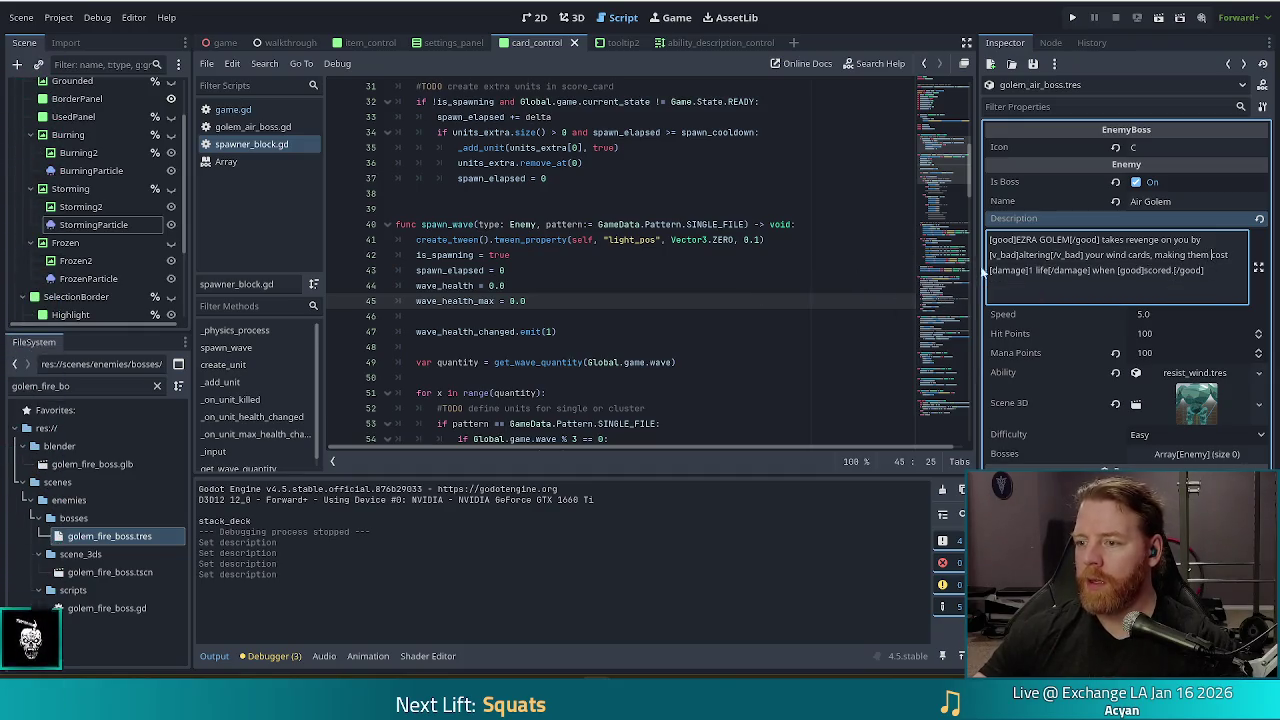
Step: Reword the Air Golem description so scored wind cards 'add 1 enemy[/damage] to the wave' instead of costing life
key(Delete)
key(Delete)
key(Delete)
text(add)
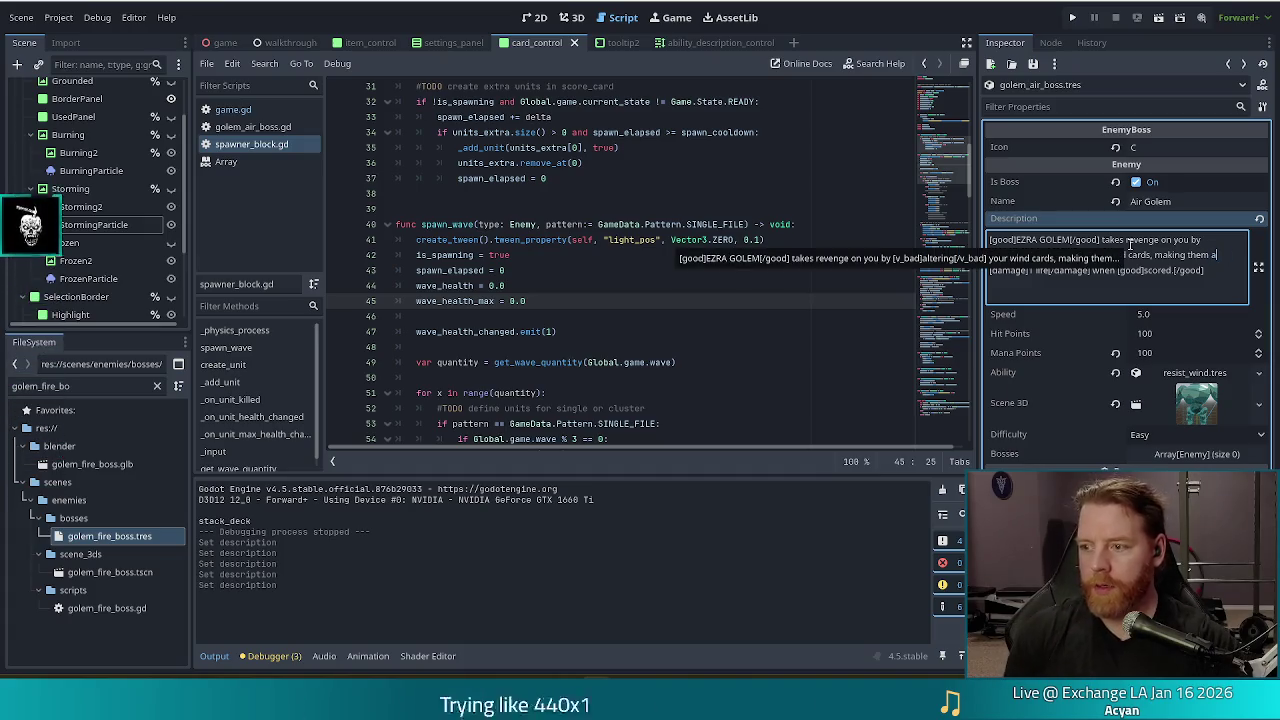
double_click(1043, 270)
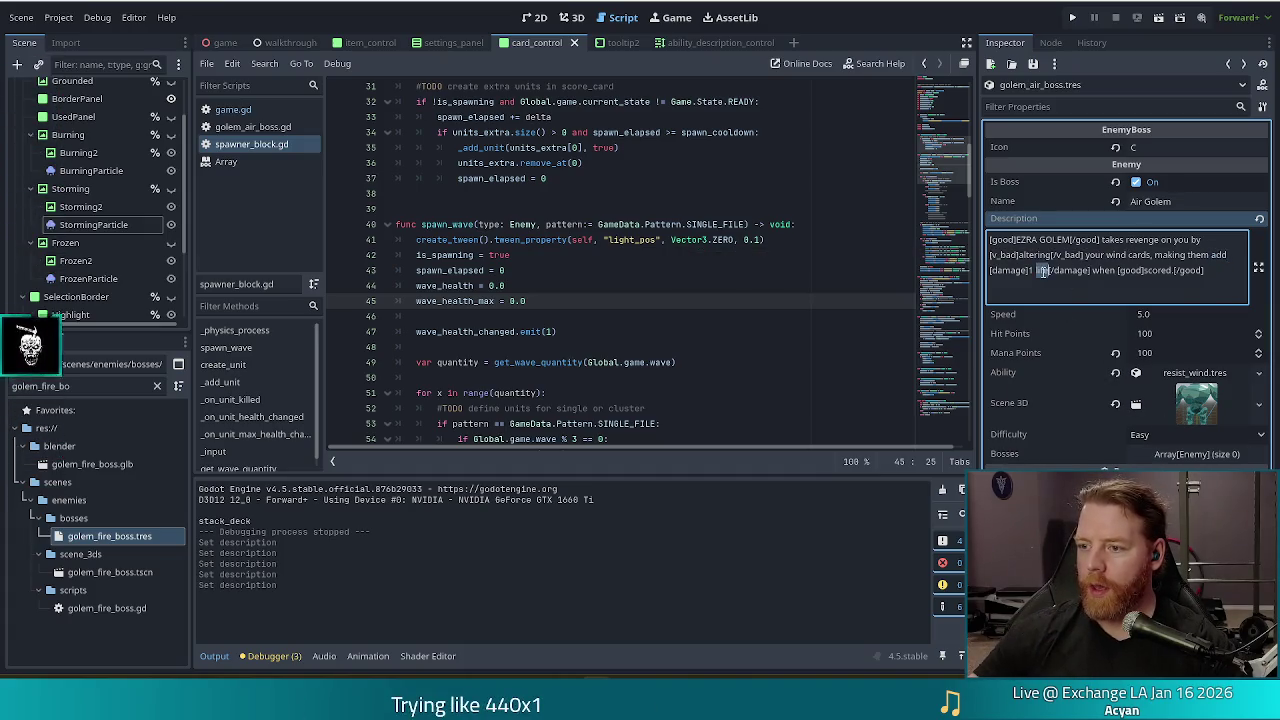
text(enemi)
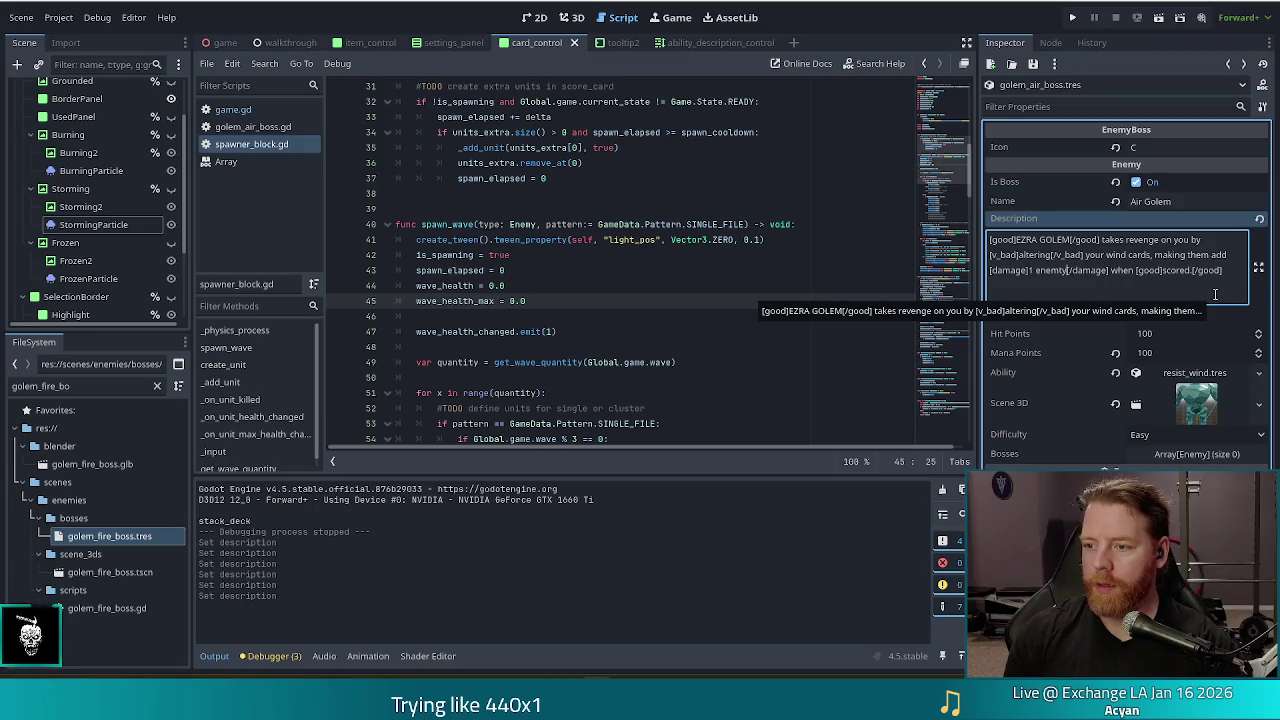
key(BackSpace)
text(y[/damage] )
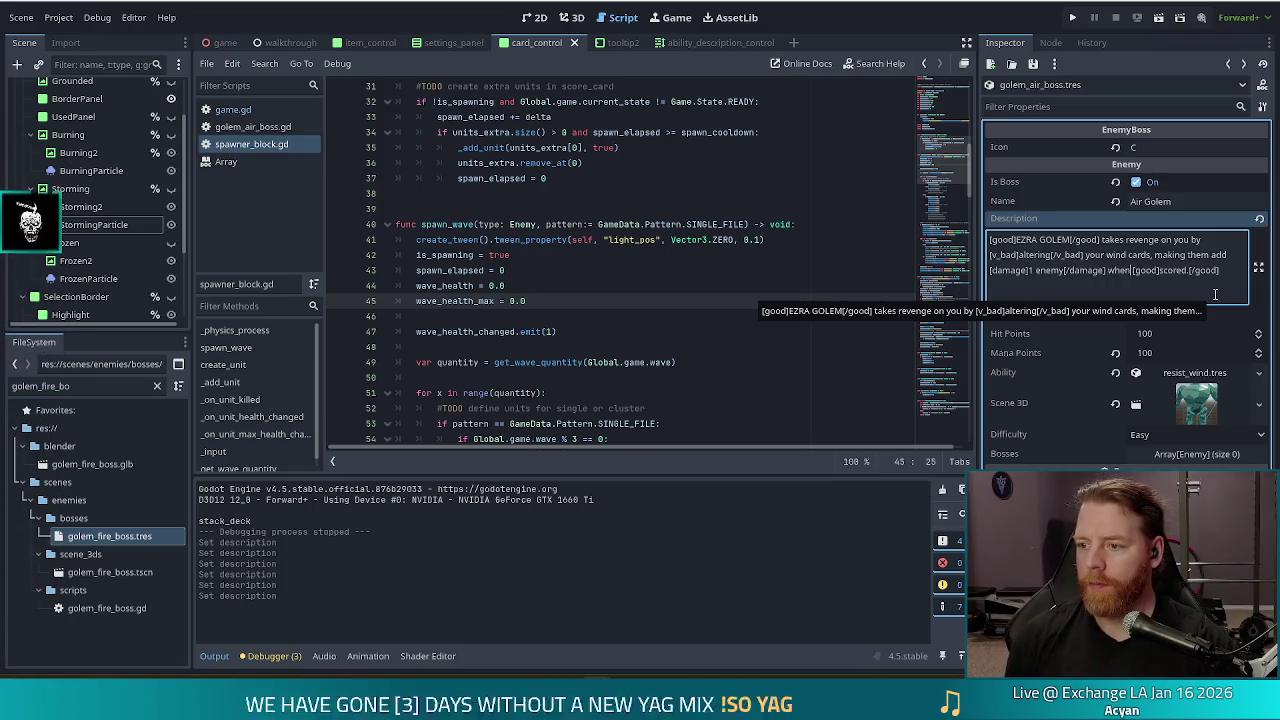
text(to the wave)
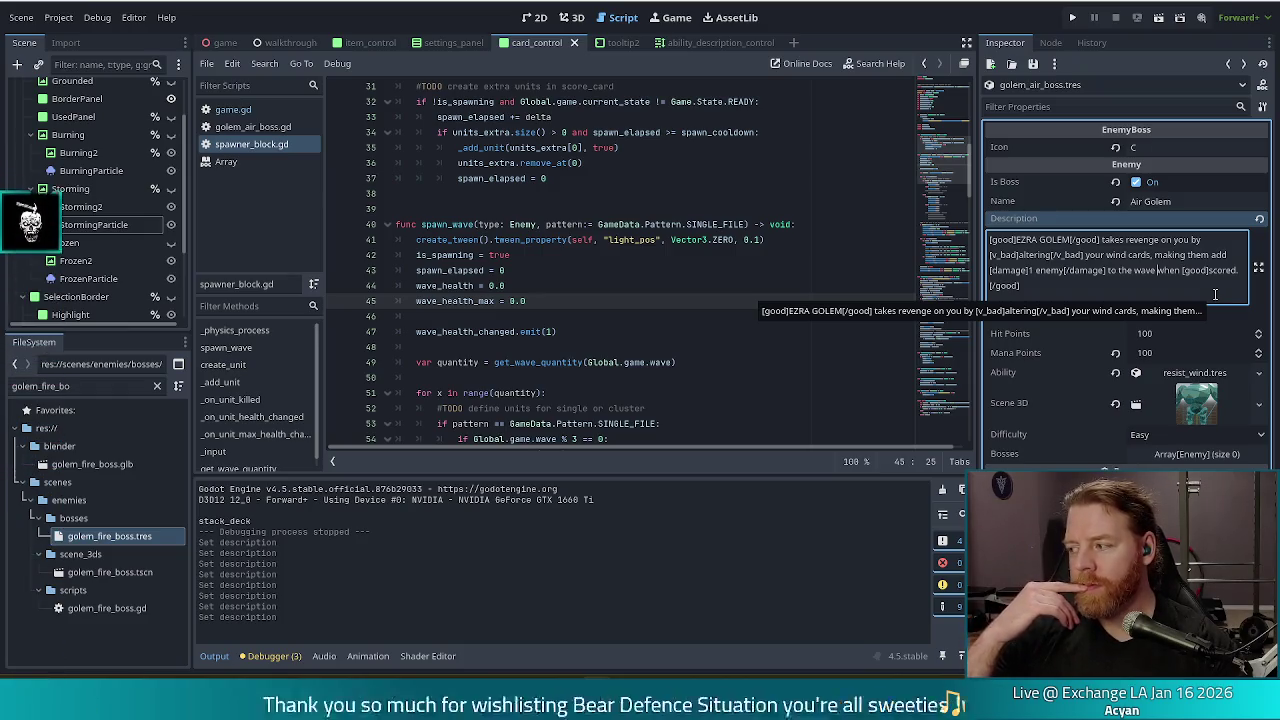
double_click(1033, 255)
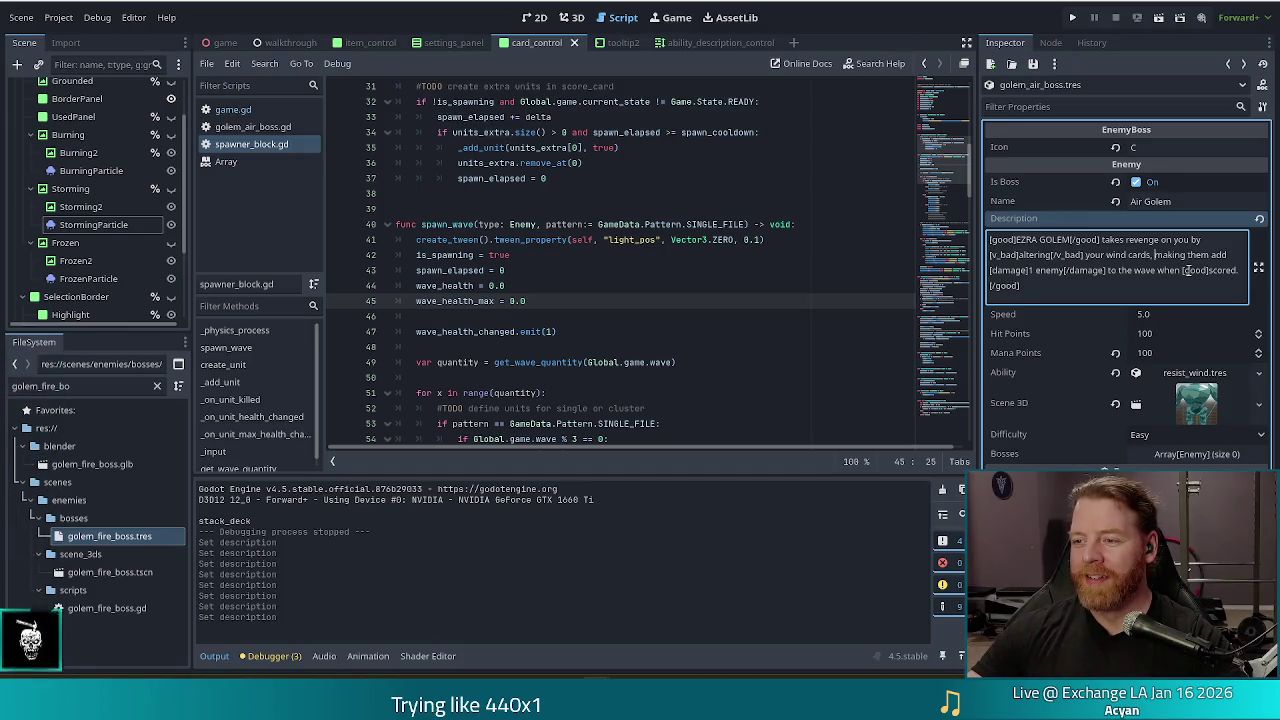
Step: Save golem_air_boss.tres with the revised Air Golem description
key(ctrl+s)
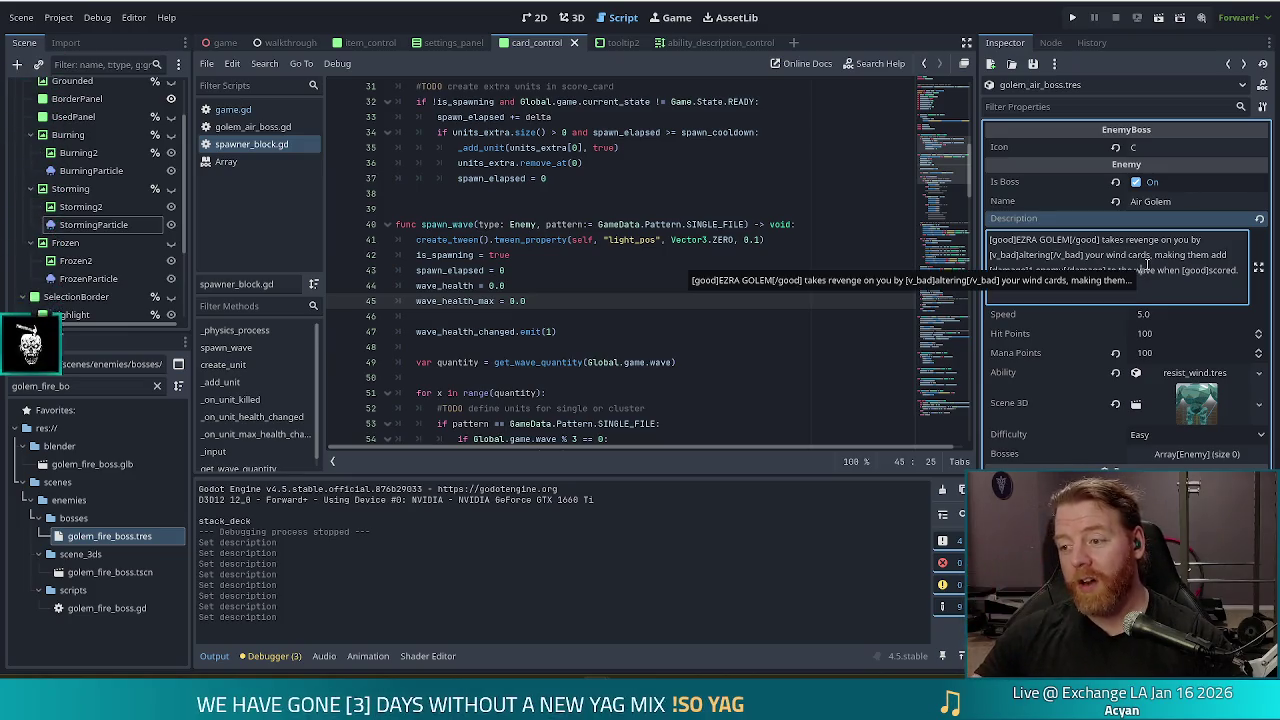
click(733, 224)
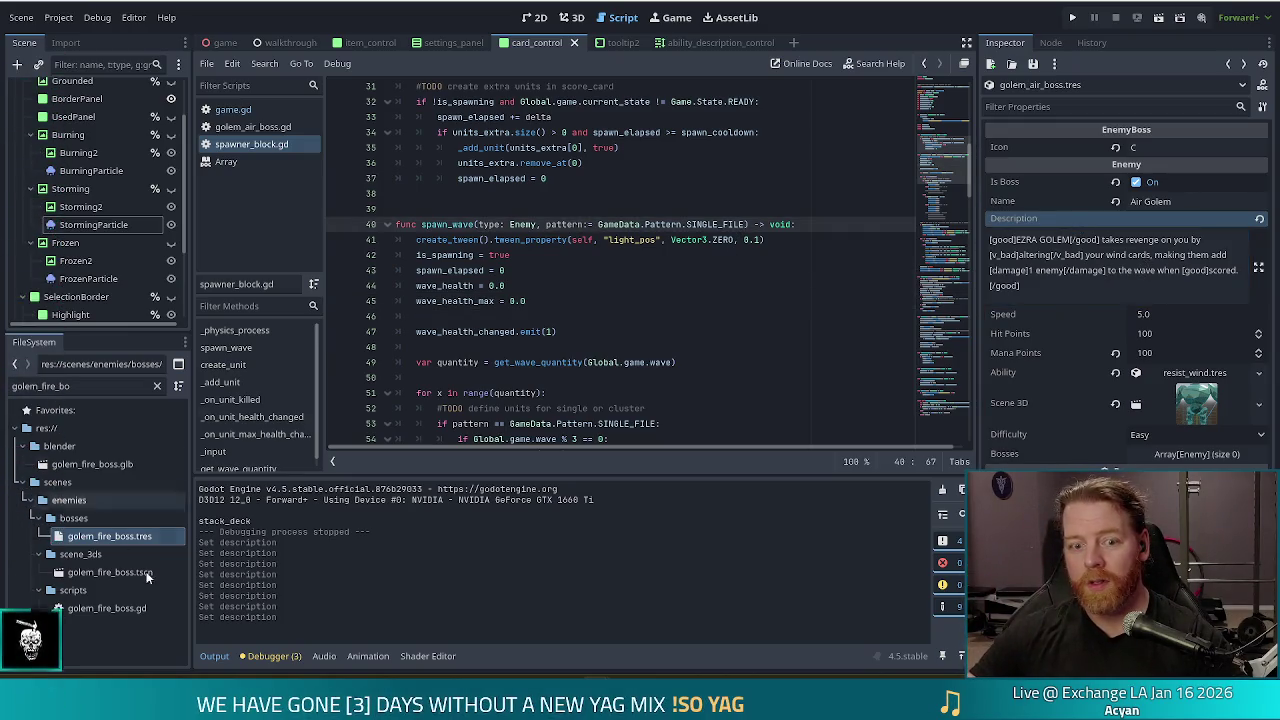
Step: Filter the FileSystem for 'tool', open tooltip2.gd and review its card description lines
drag(90, 385, 5, 376)
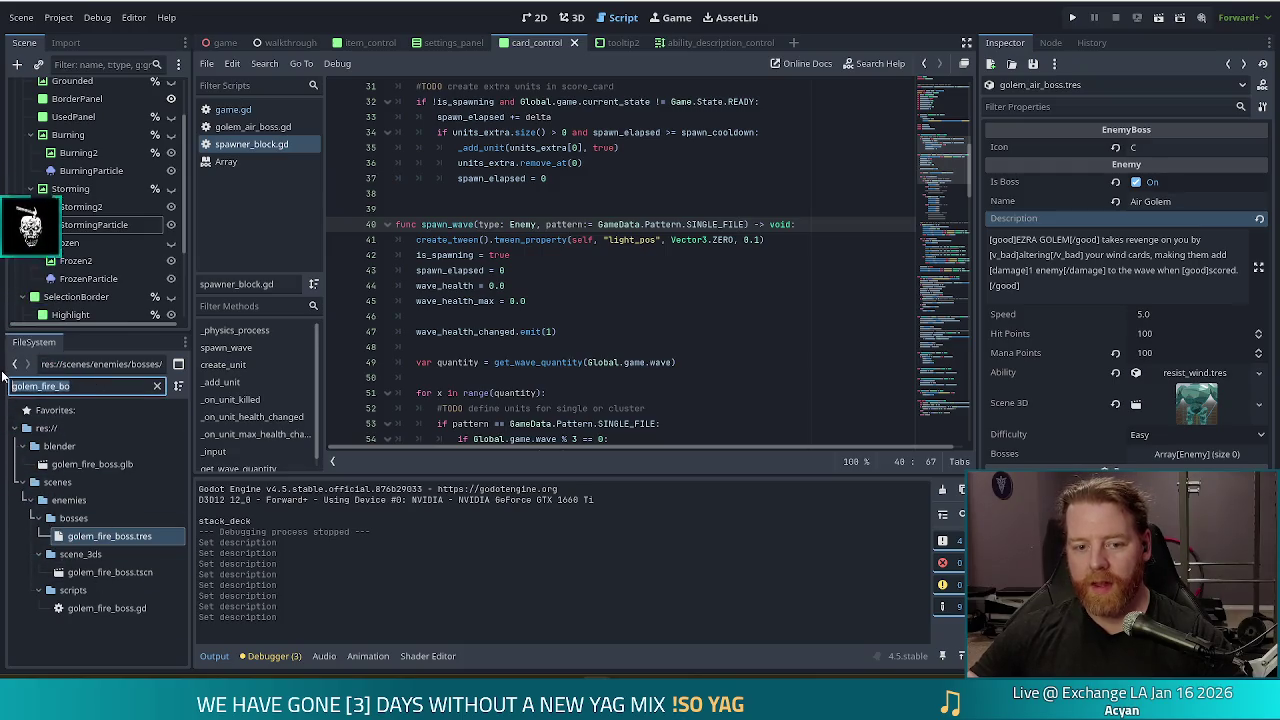
text(tool)
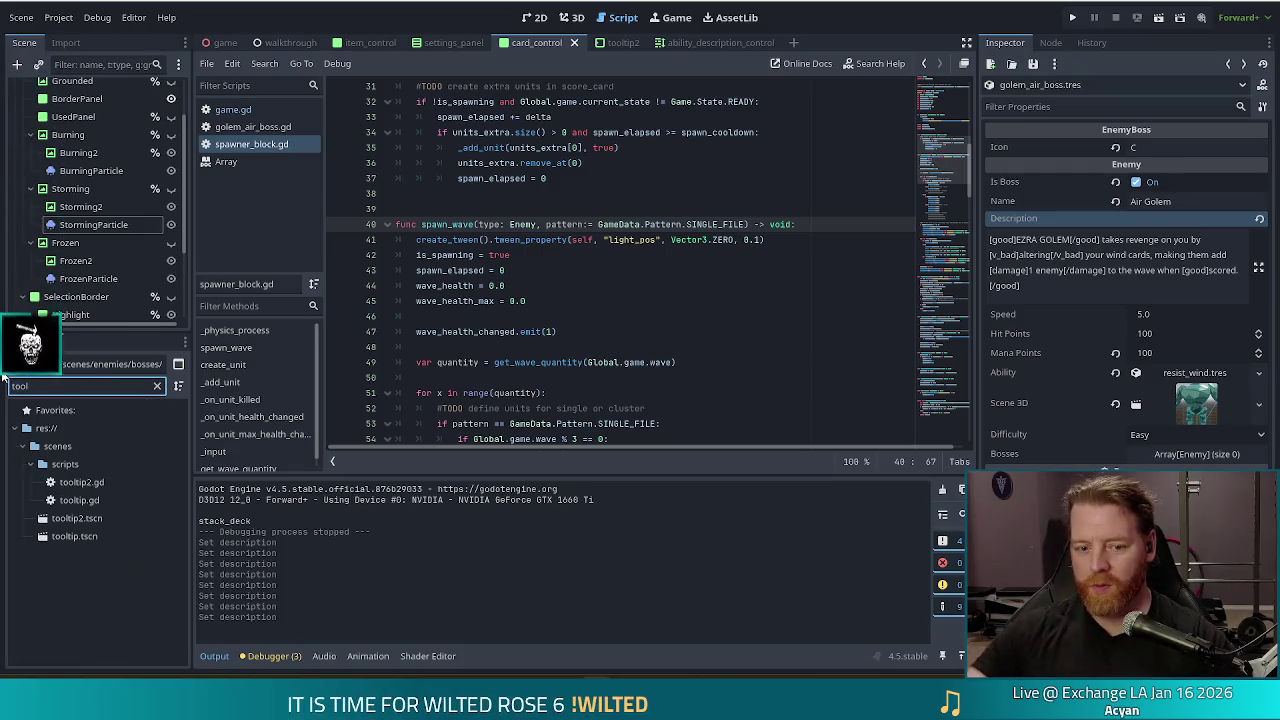
double_click(80, 482)
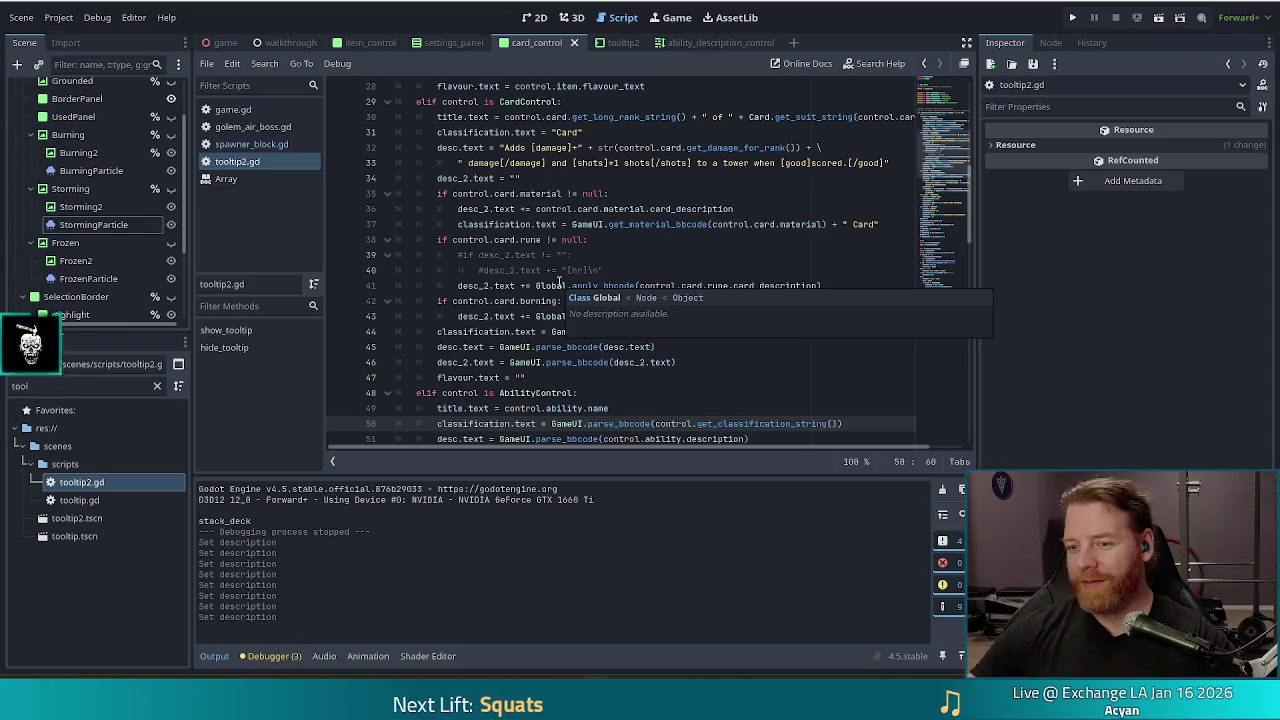
click(636, 209)
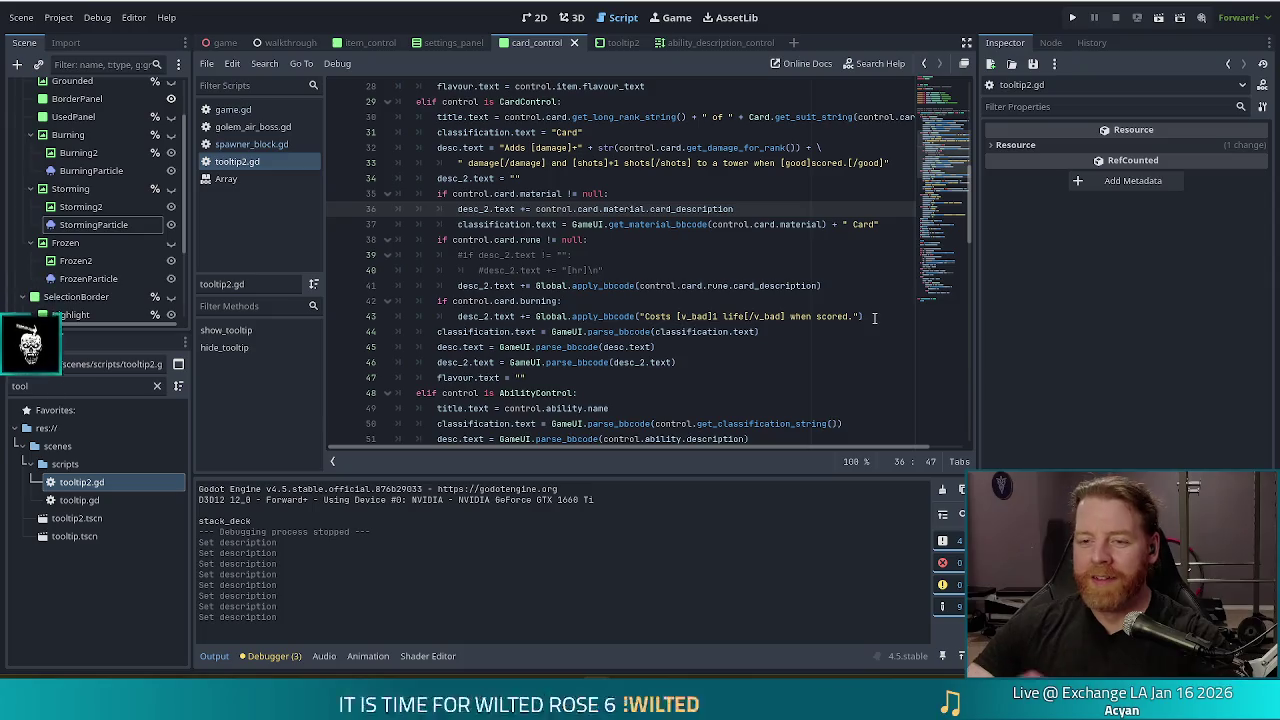
click(748, 208)
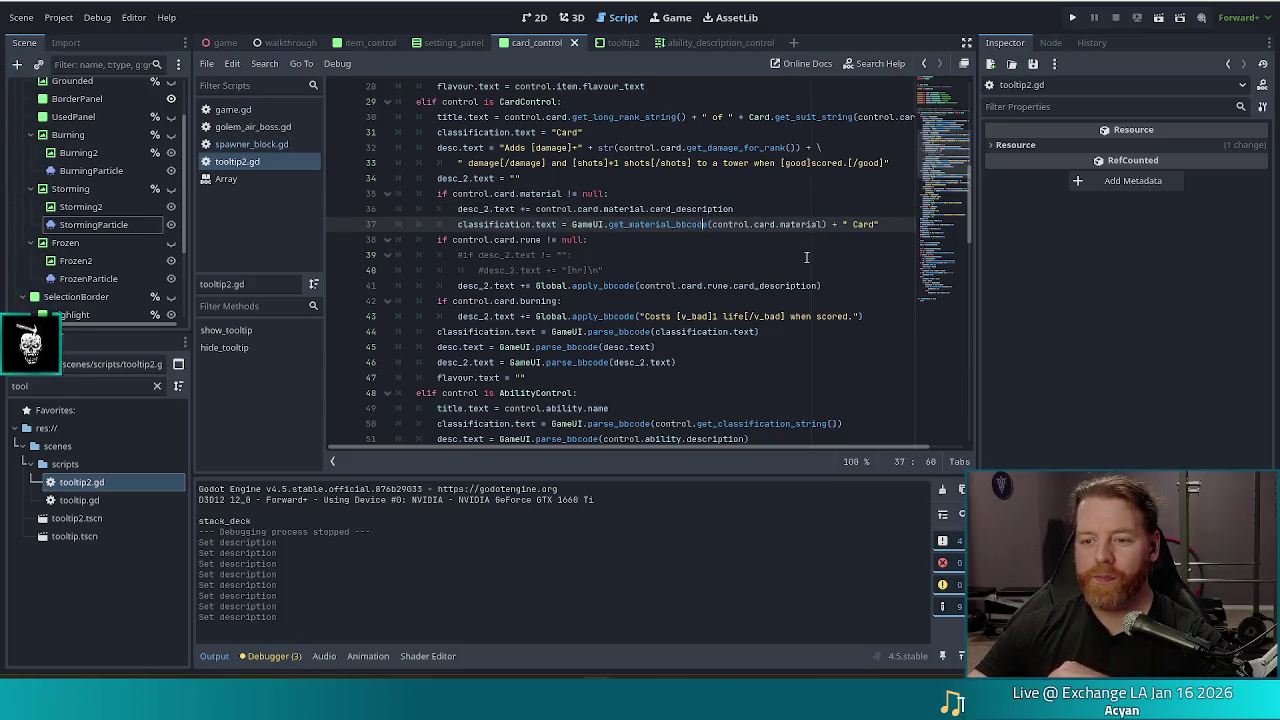
click(712, 316)
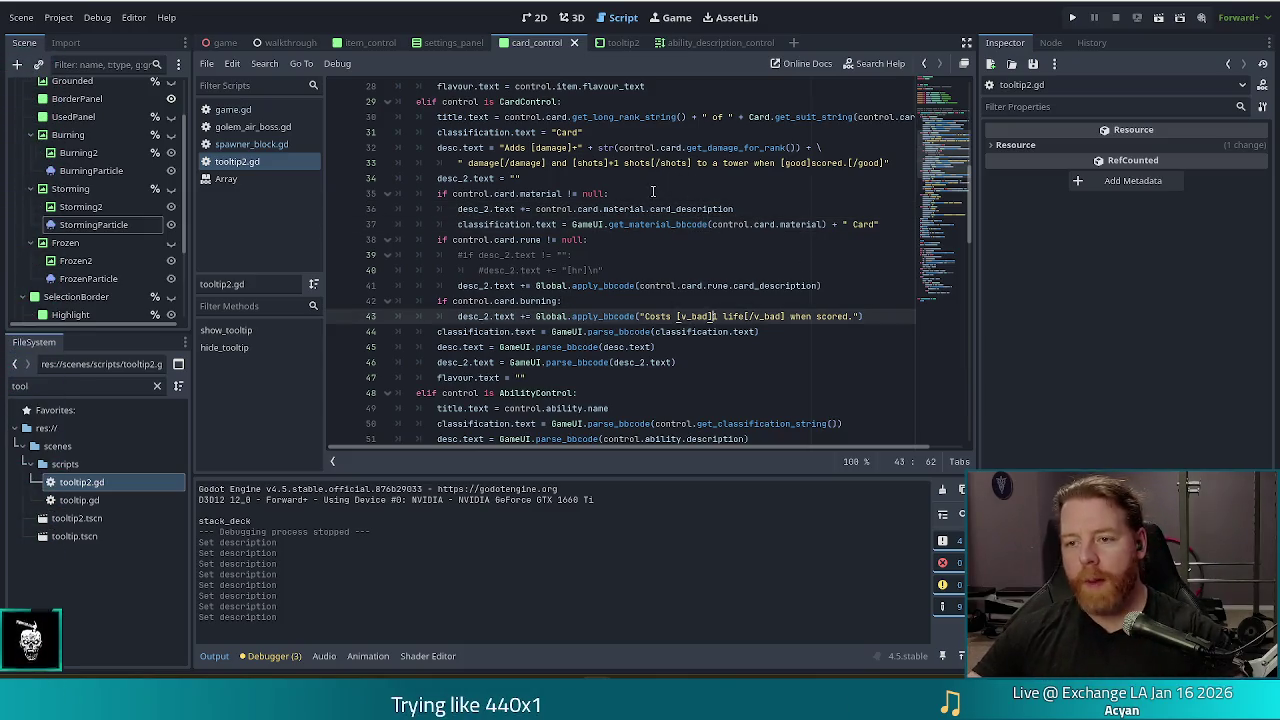
click(639, 162)
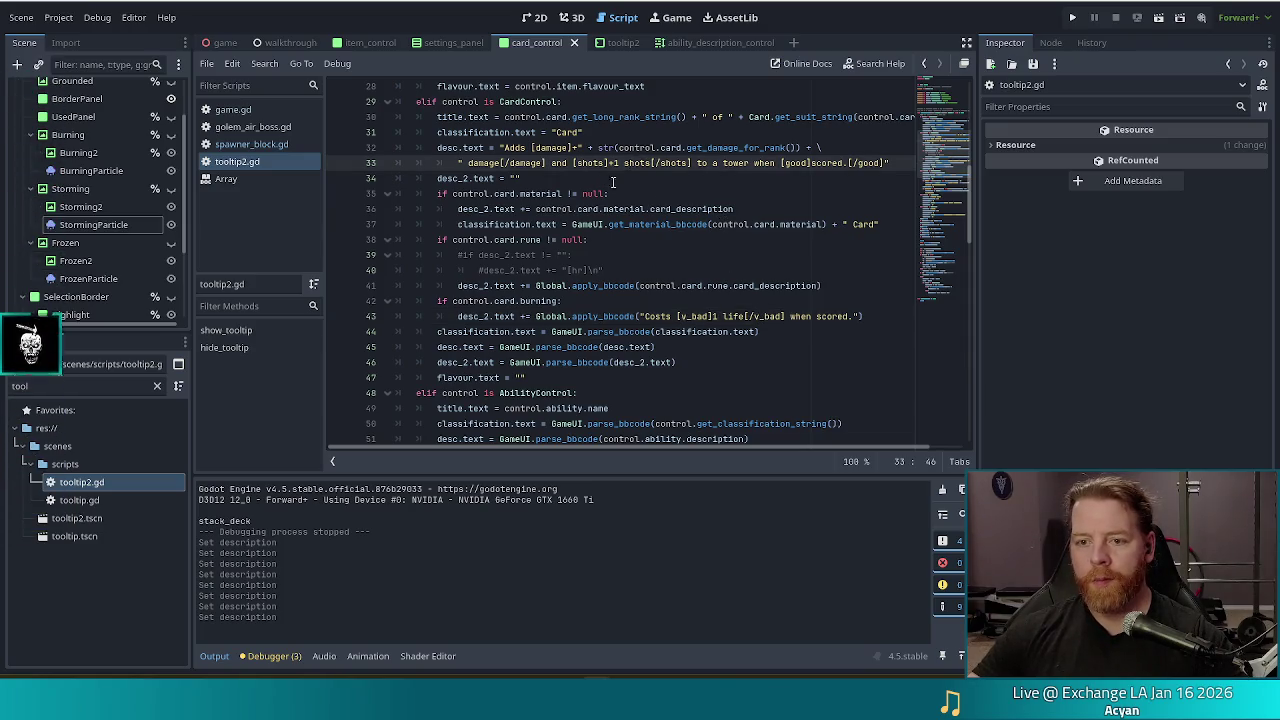
Step: Run a project-wide search for 'burning'
key(Up)
key(ctrl+shift+f)
text(burnin)
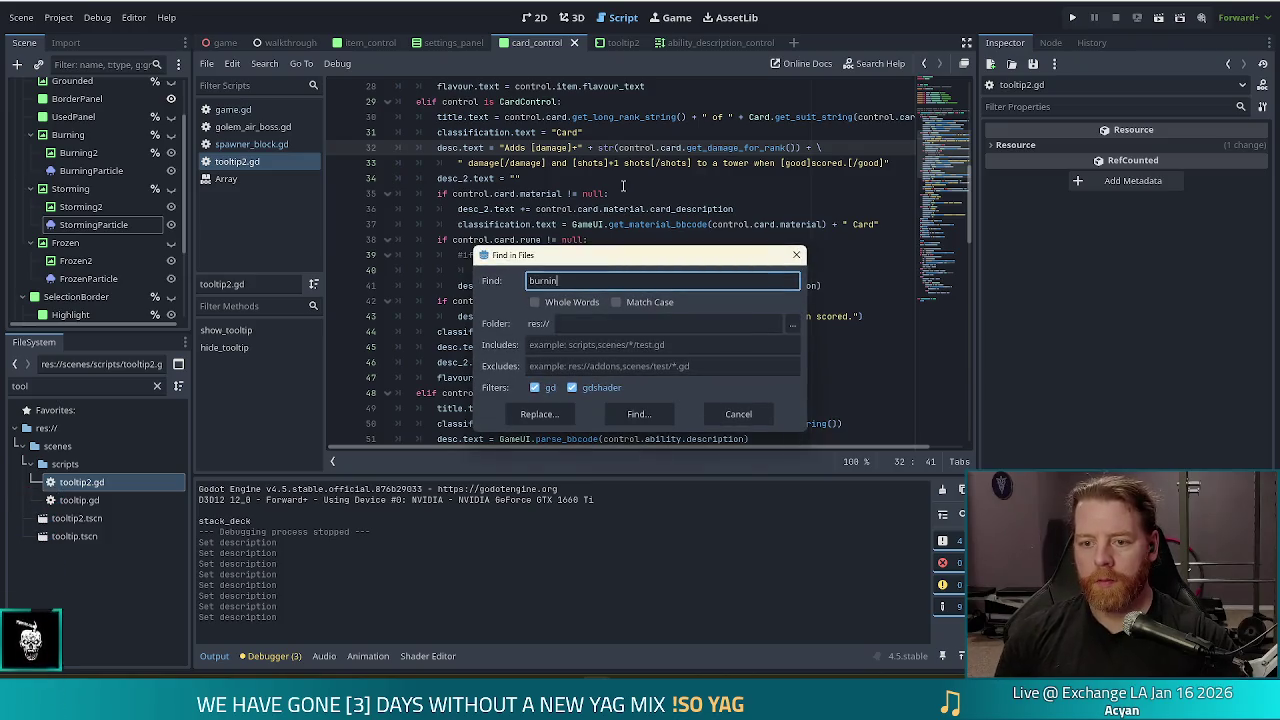
text(g)
key(Return)
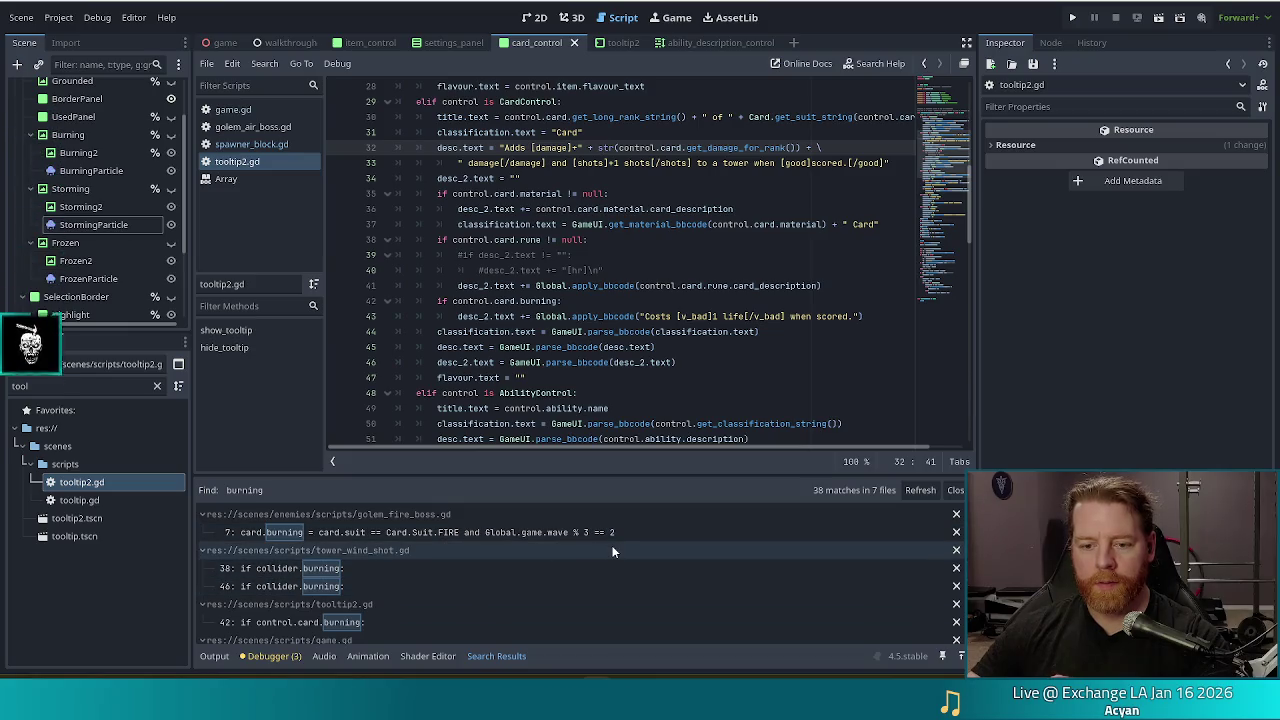
scroll(613, 551, down, 10)
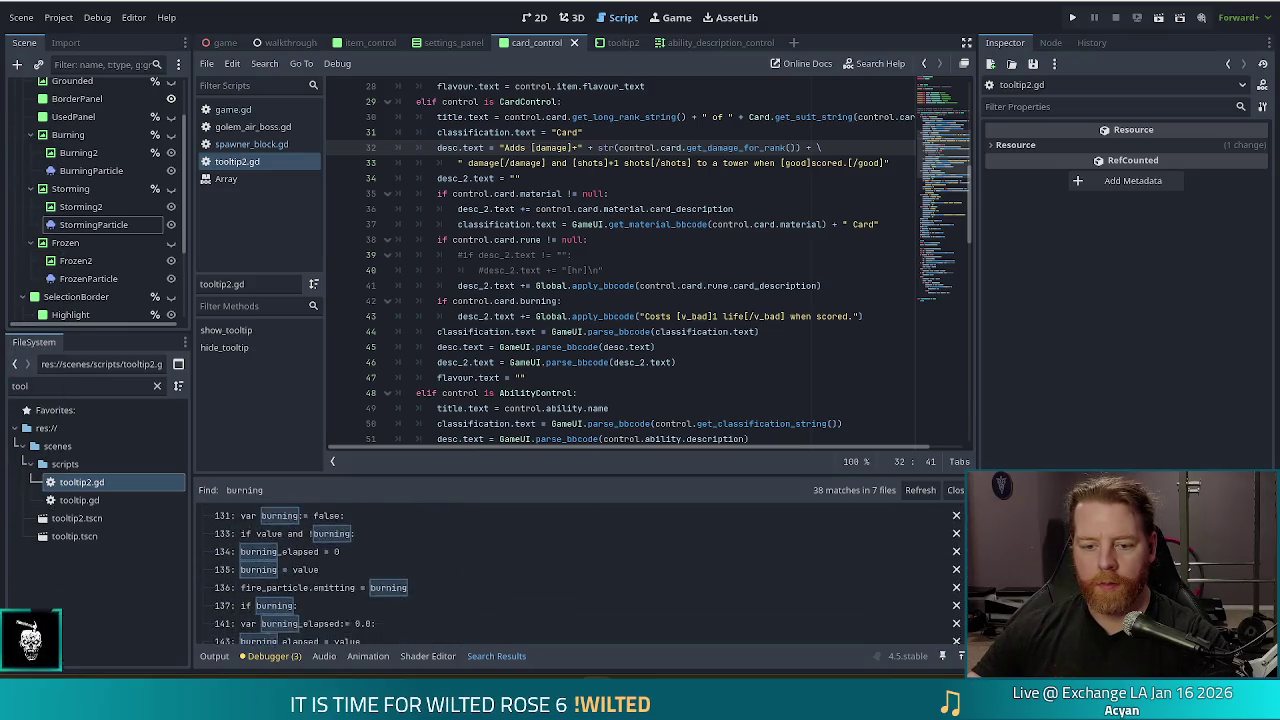
scroll(580, 570, down, 10)
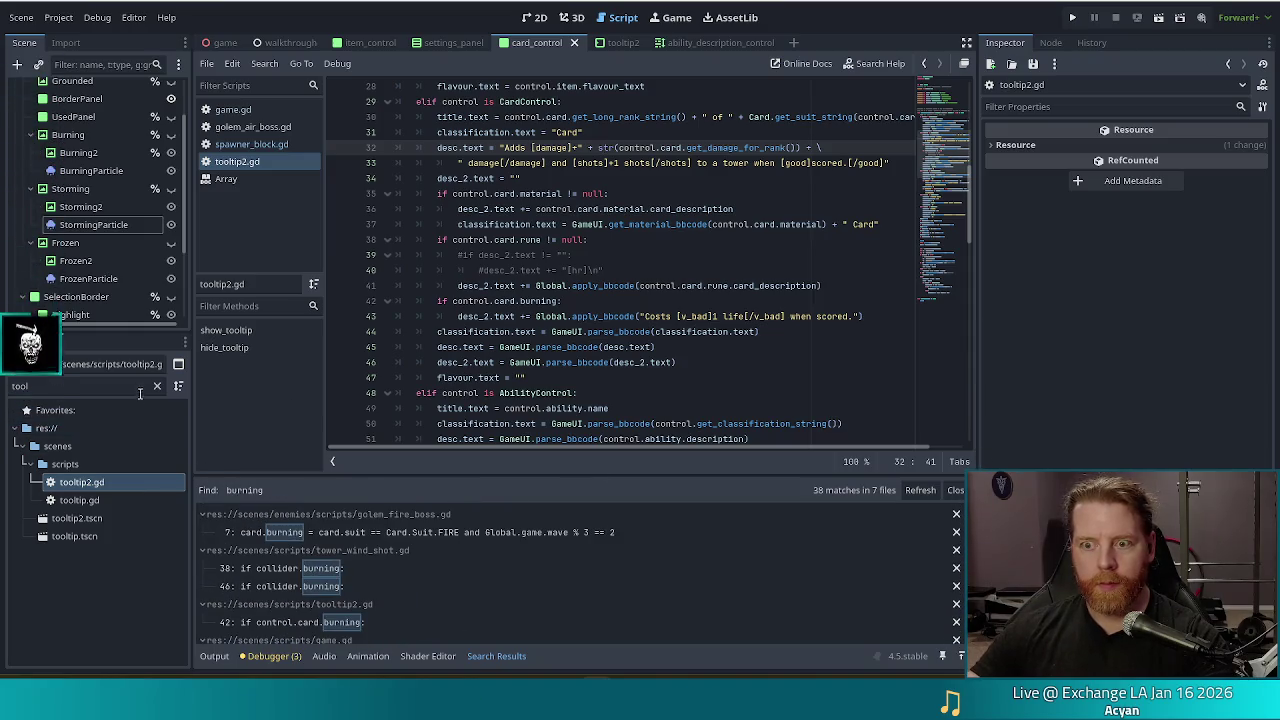
click(63, 390)
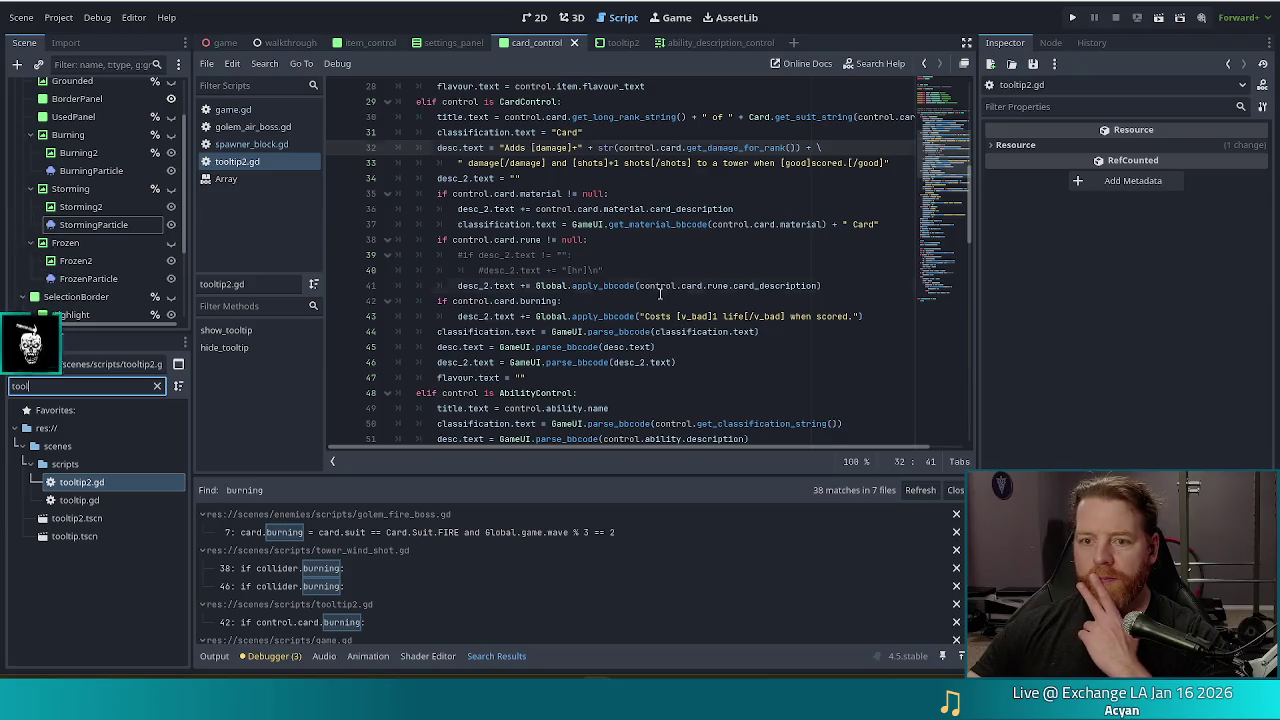
click(679, 285)
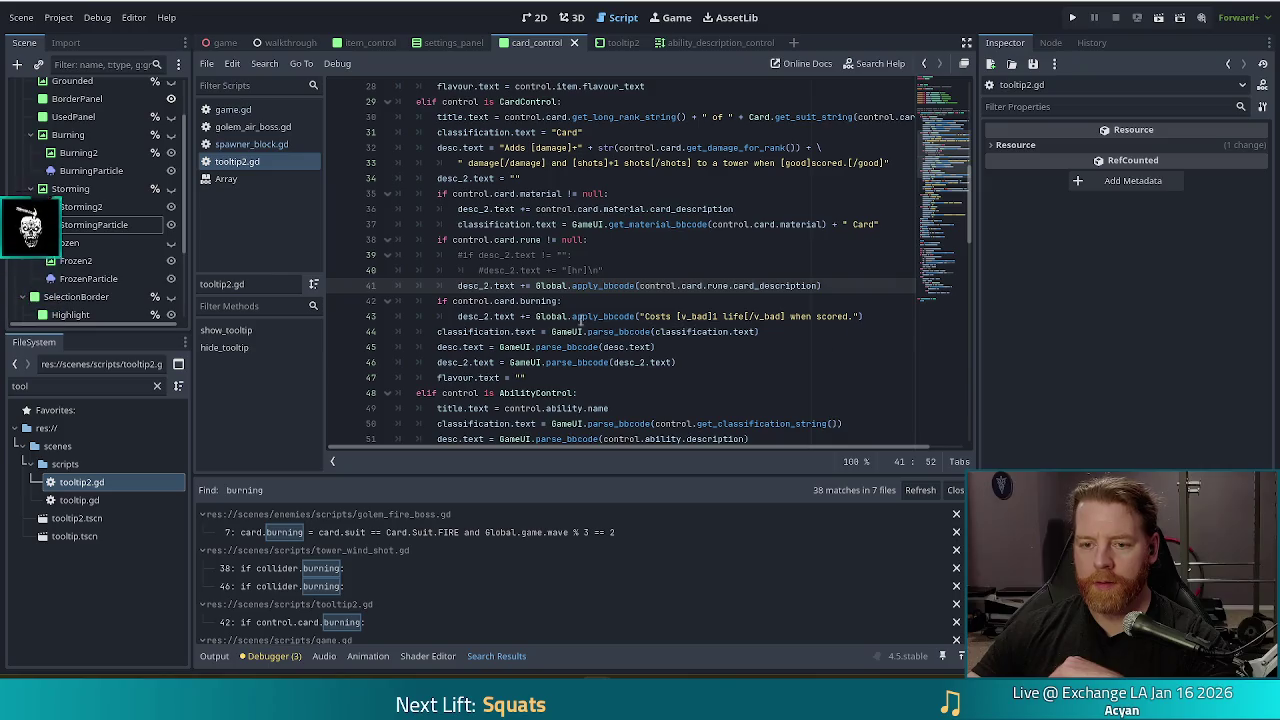
click(769, 316)
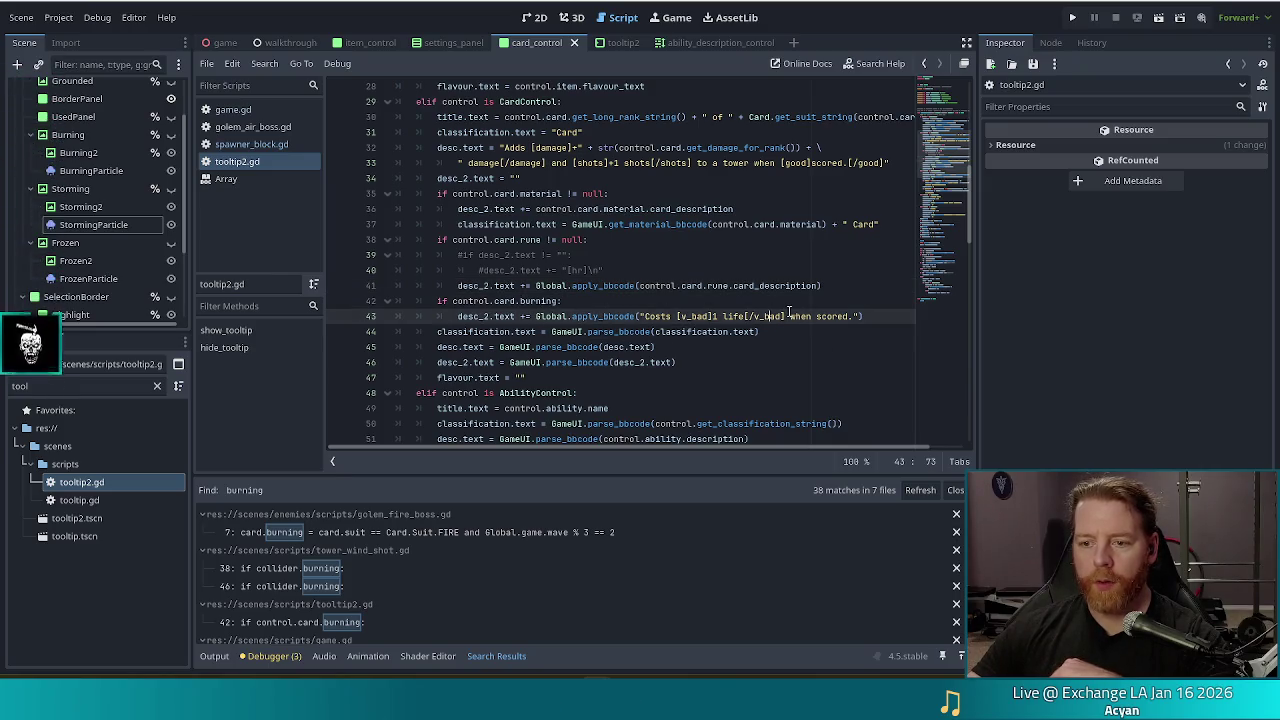
click(893, 316)
drag(893, 316, 645, 316)
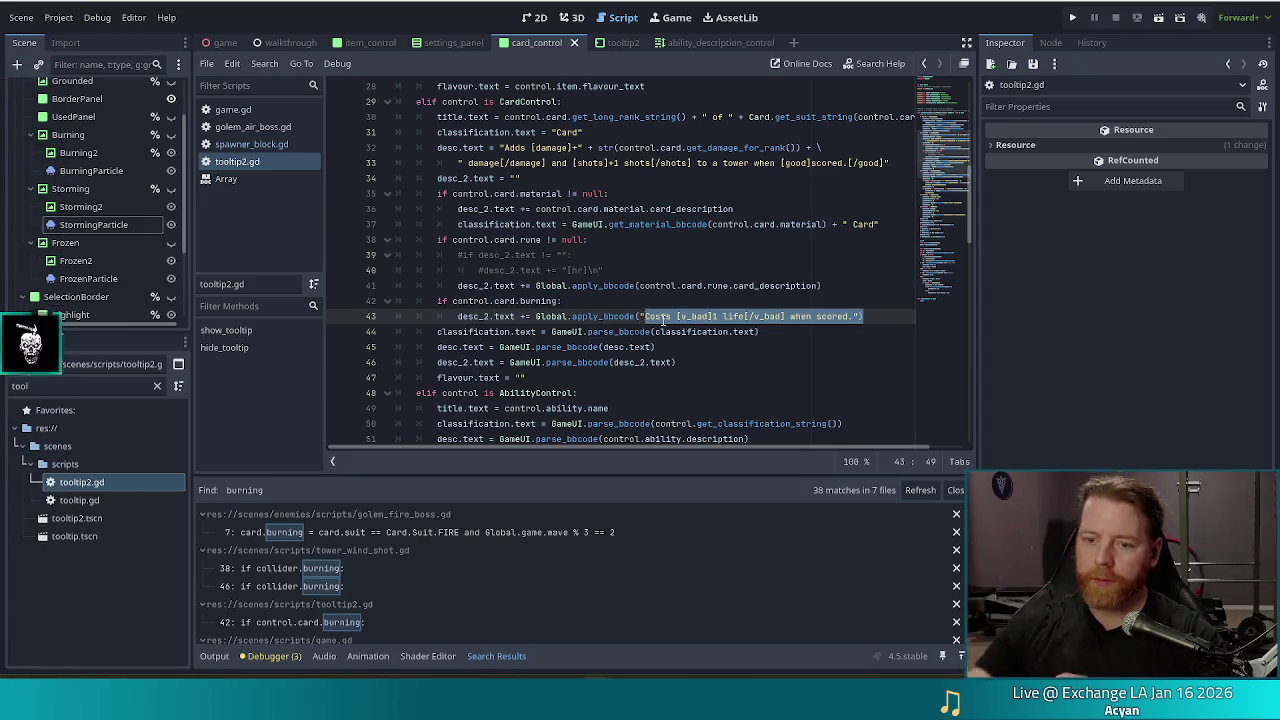
click(753, 304)
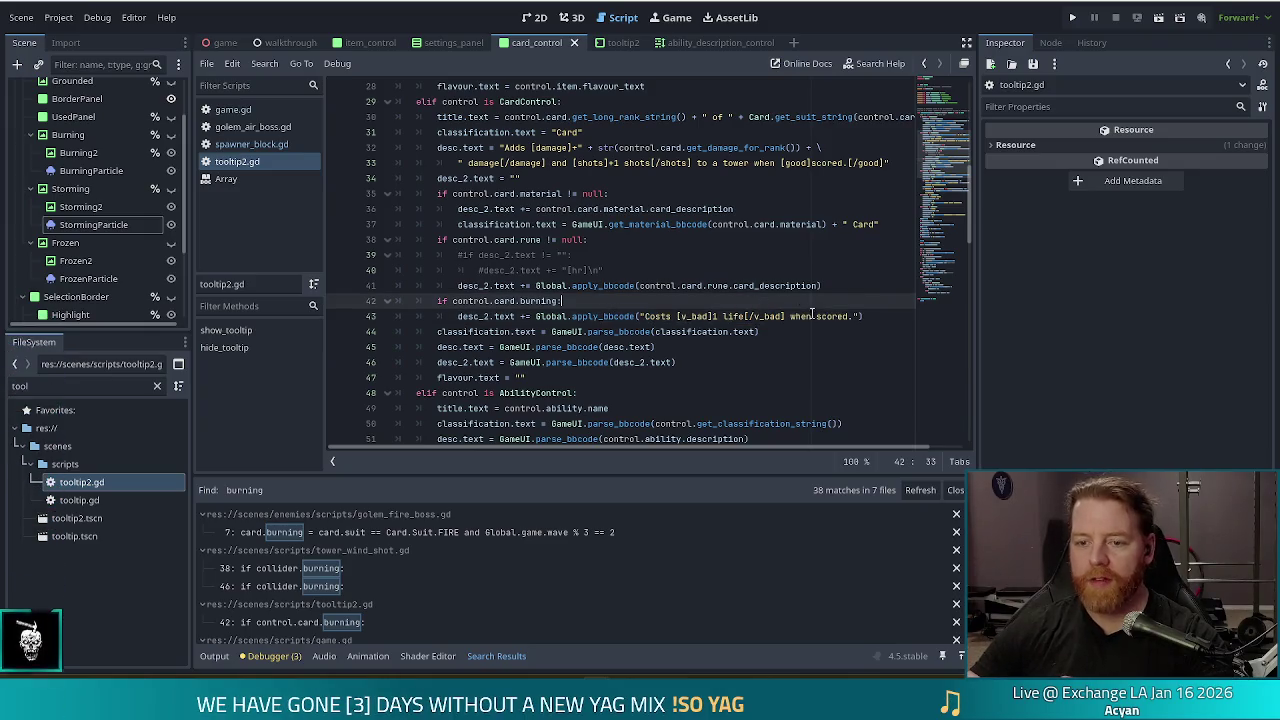
click(874, 316)
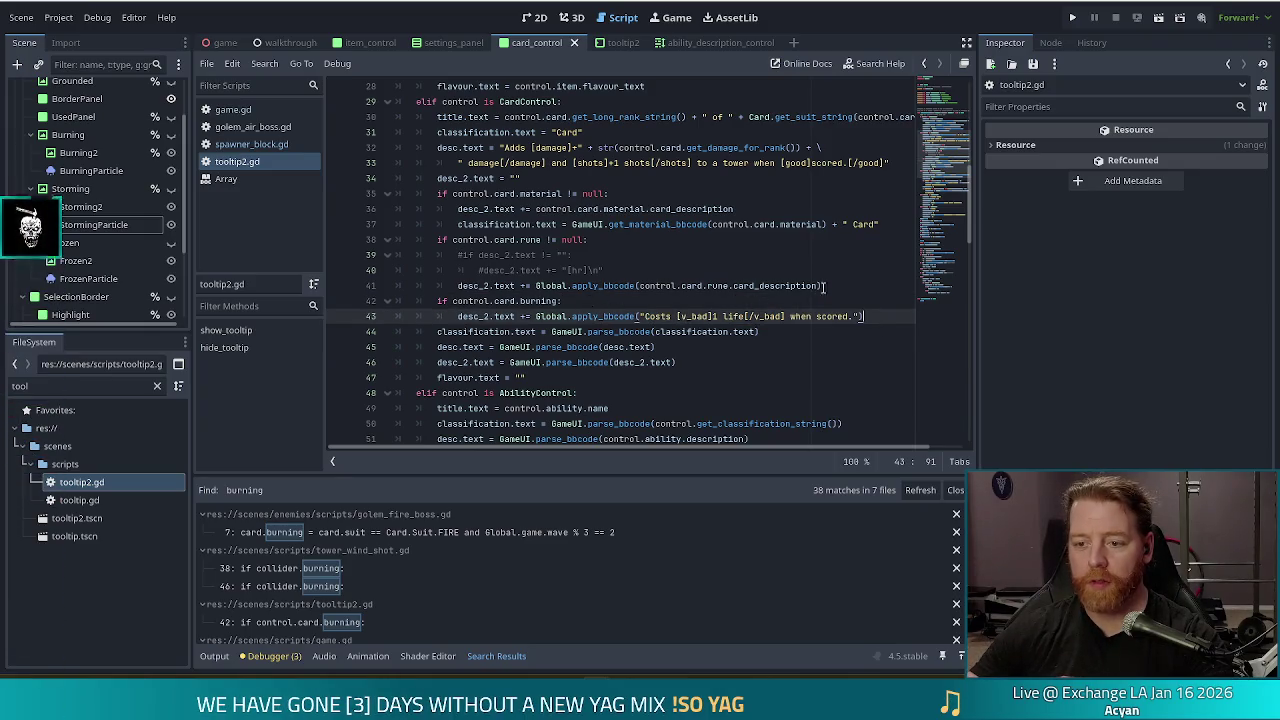
click(843, 285)
Step: Insert the comment 'TODO please don't do this here' above the burning-card check in tooltip2.gd
key(Return)
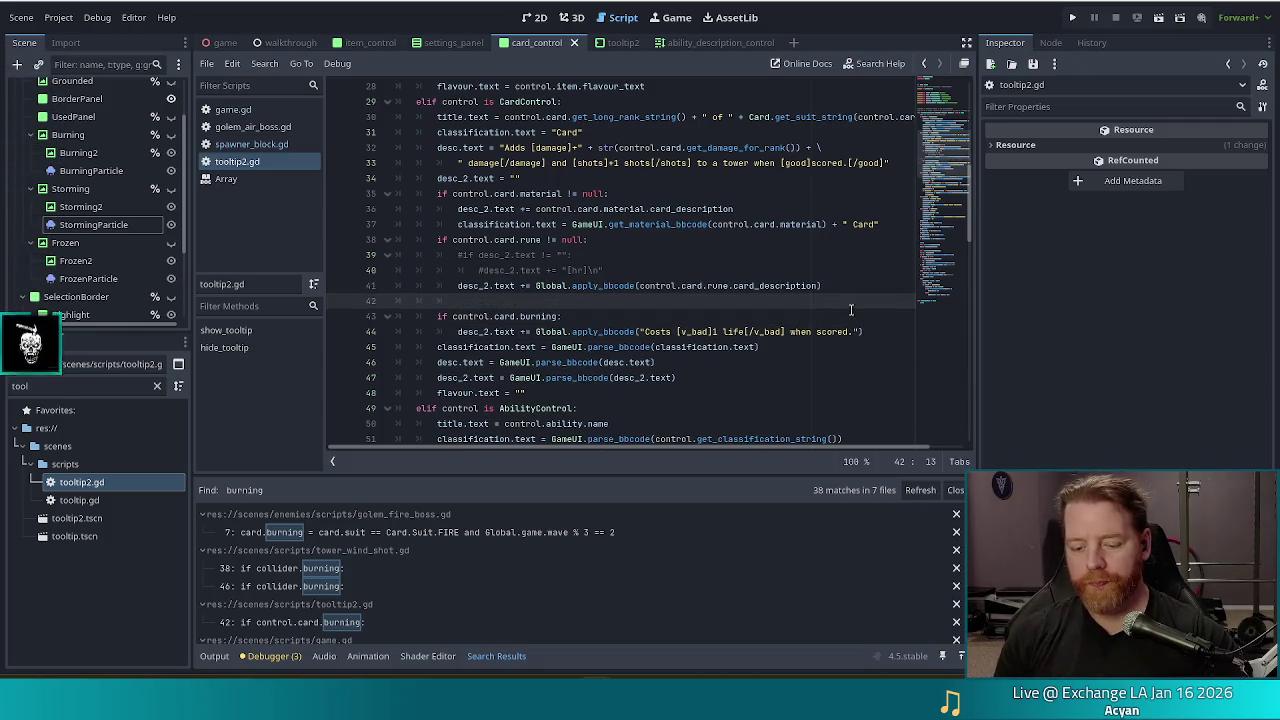
key(BackSpace)
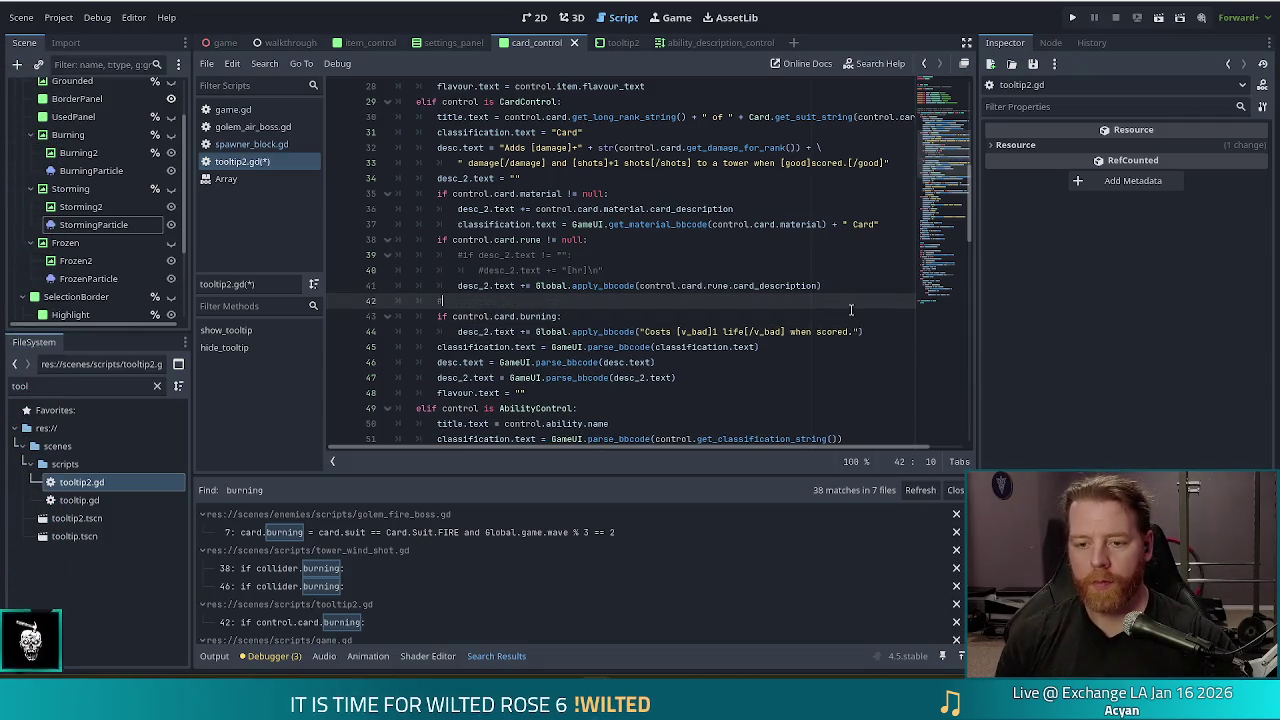
text(TODO )
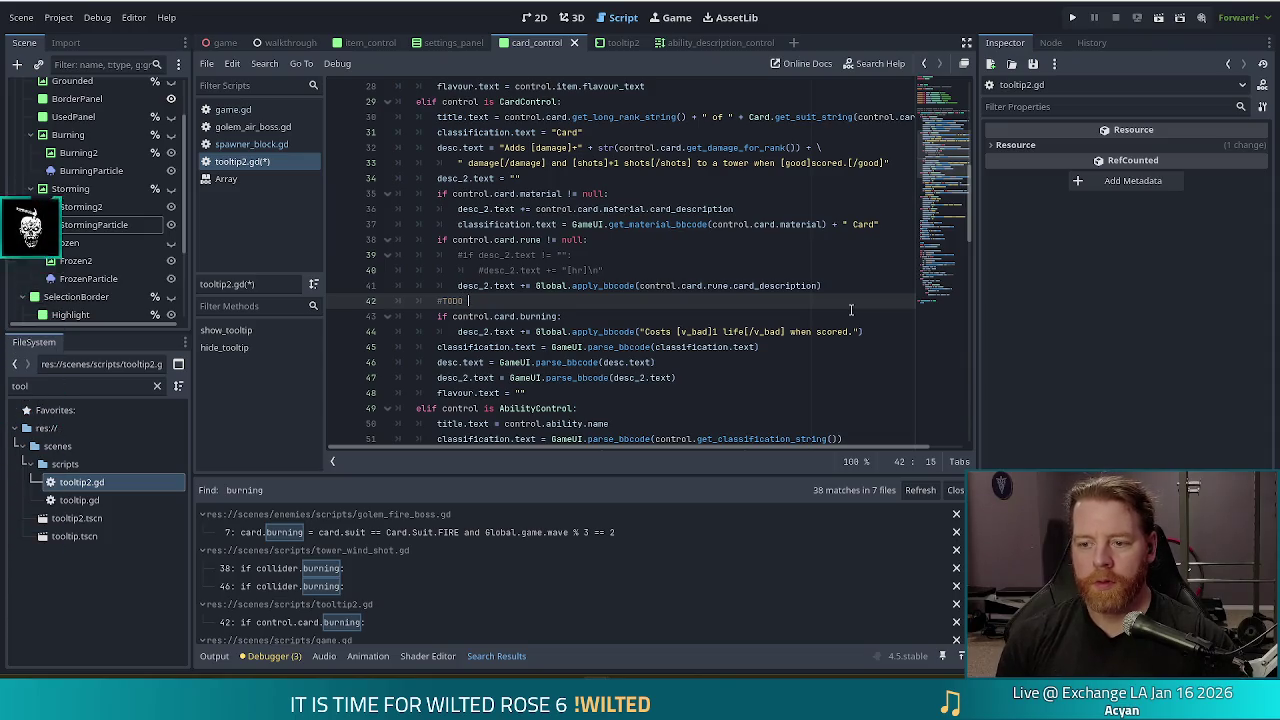
text(please don't)
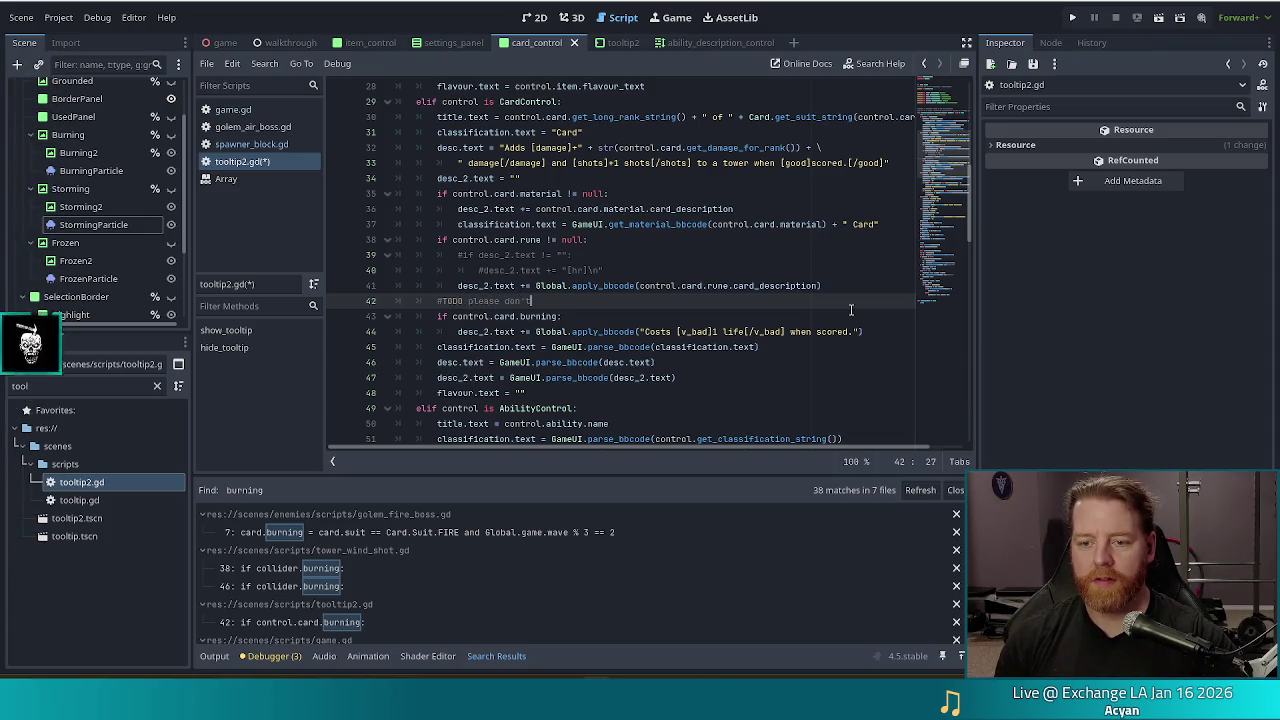
text( do this here)
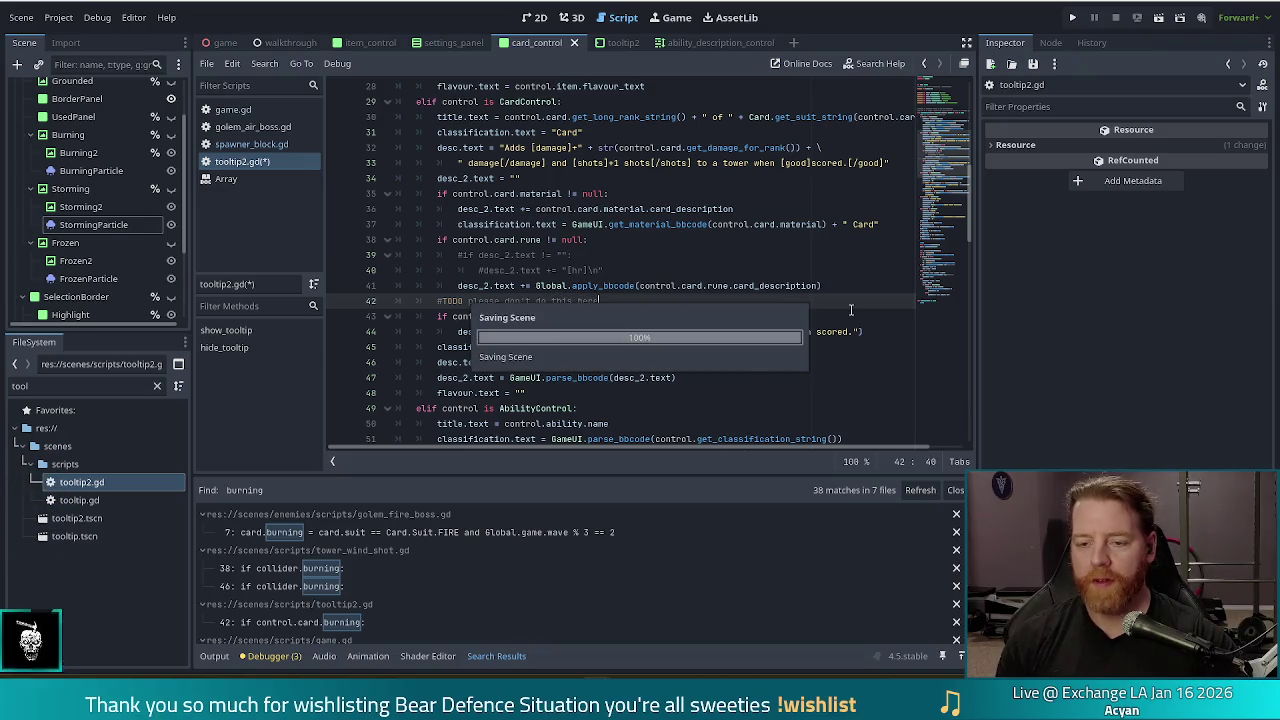
click(789, 331)
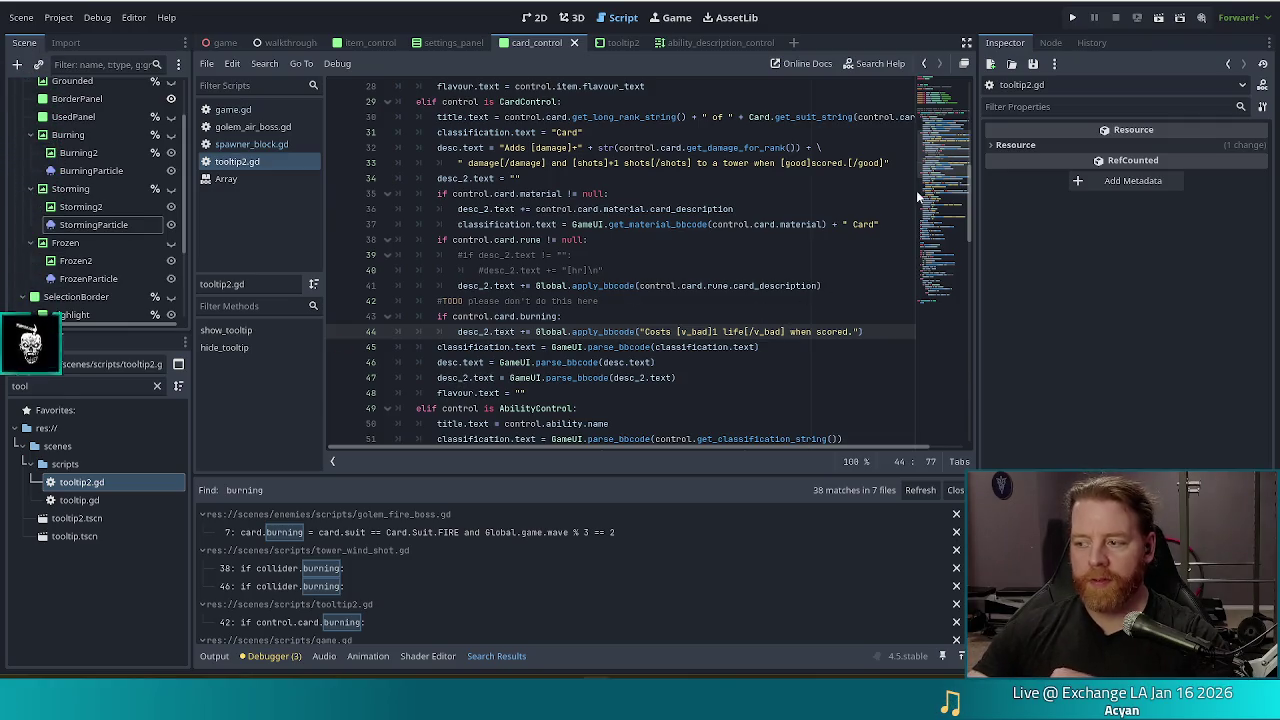
scroll(688, 260, down, 1)
scroll(688, 260, down, 1)
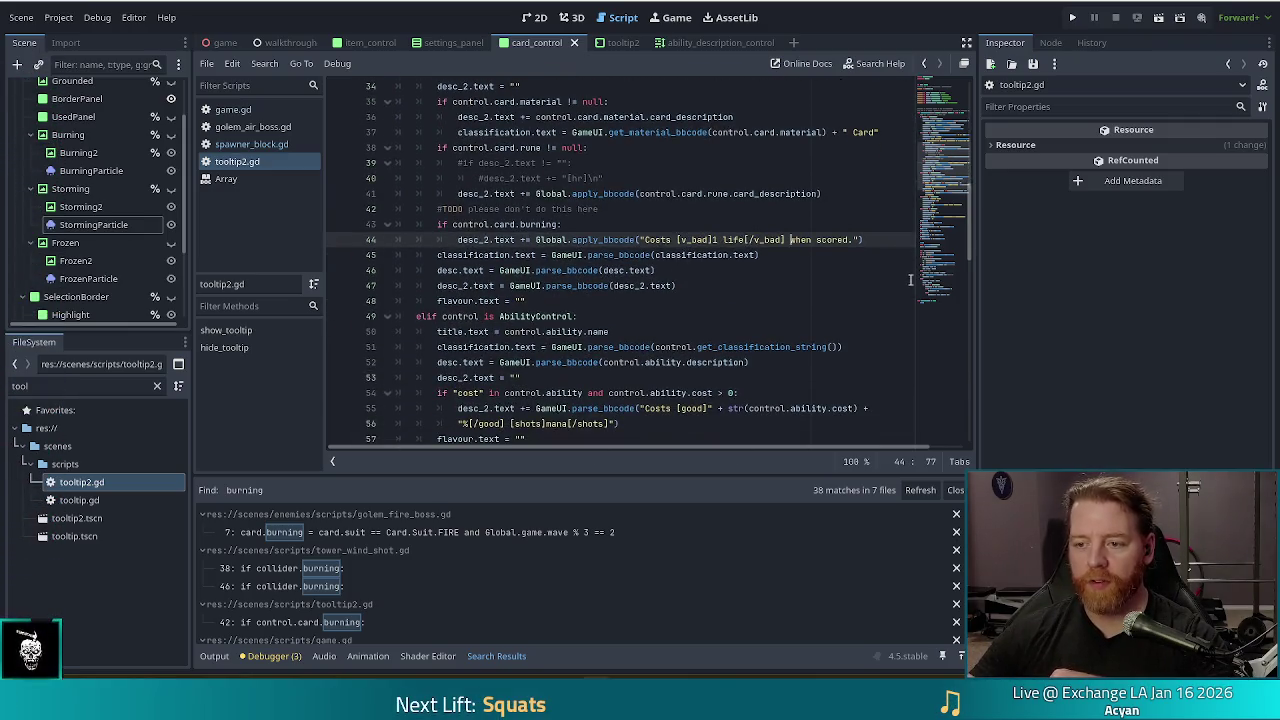
click(870, 239)
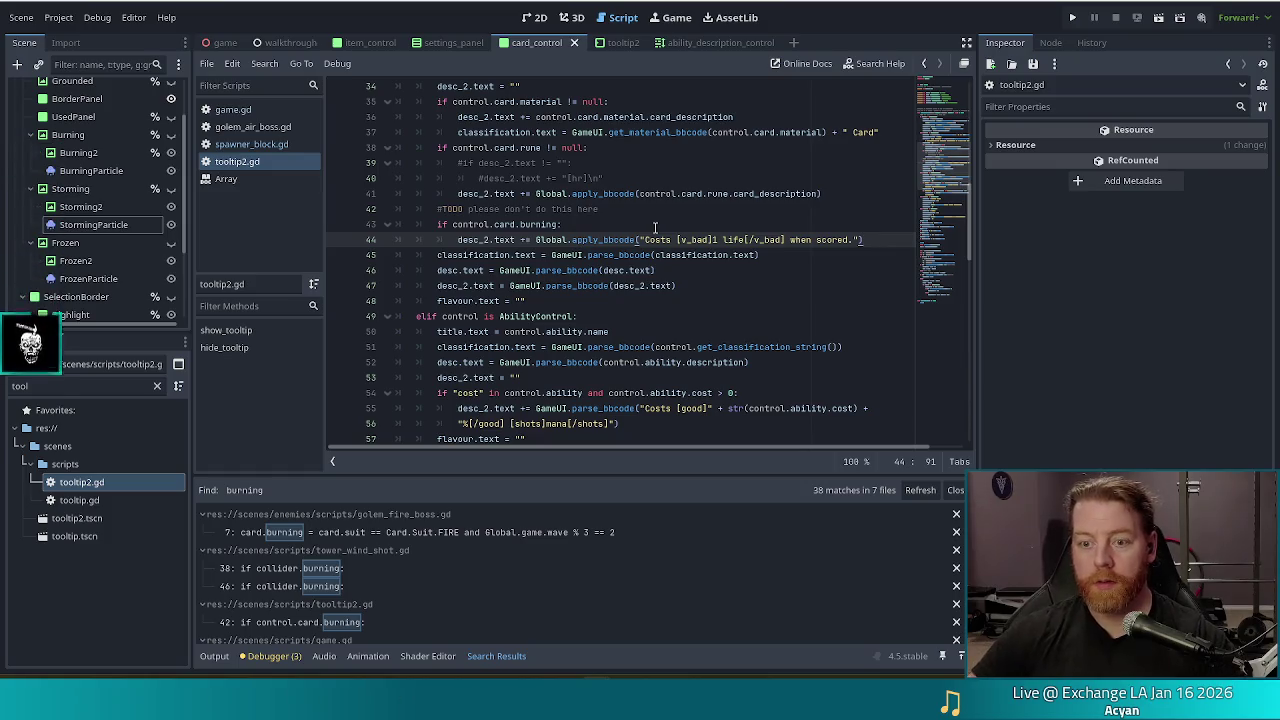
Step: Duplicate the burning check and its cost line, changing the copy's condition to control.card.frozen
key(shift+Up)
key(shift+Up)
key(ctrl+c)
key(Right)
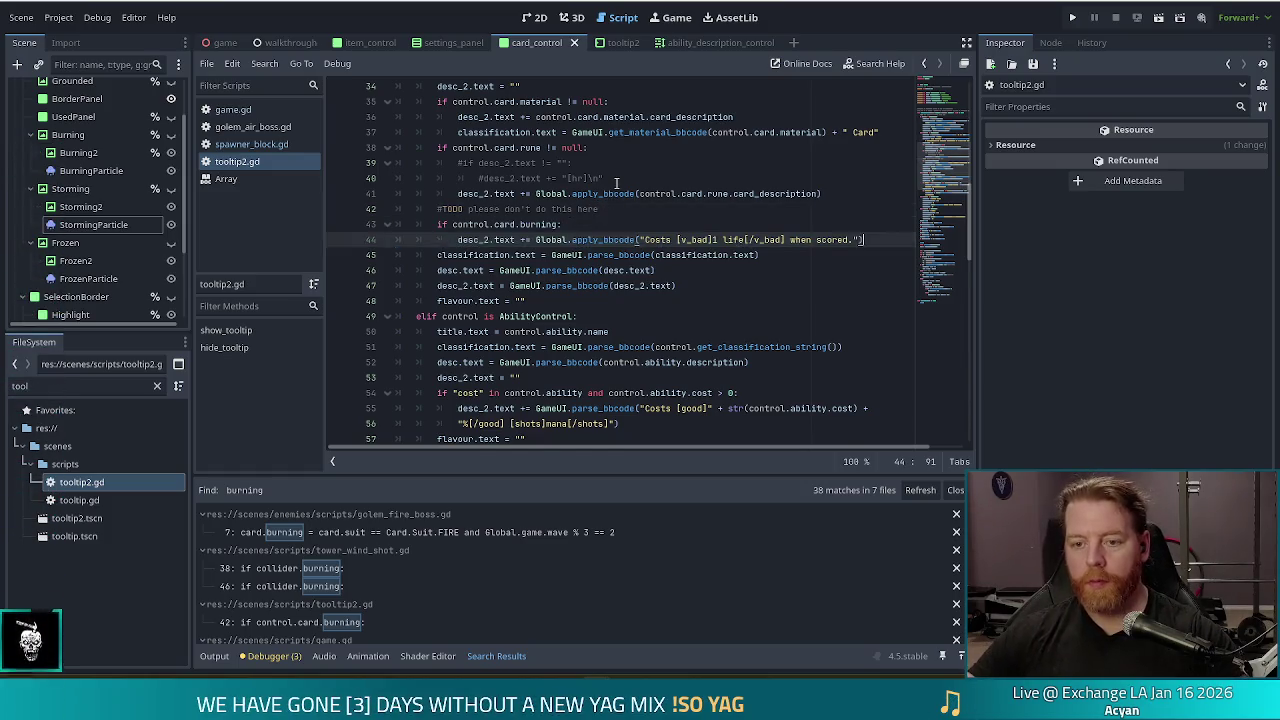
key(ctrl+v)
double_click(535, 254)
text(fro)
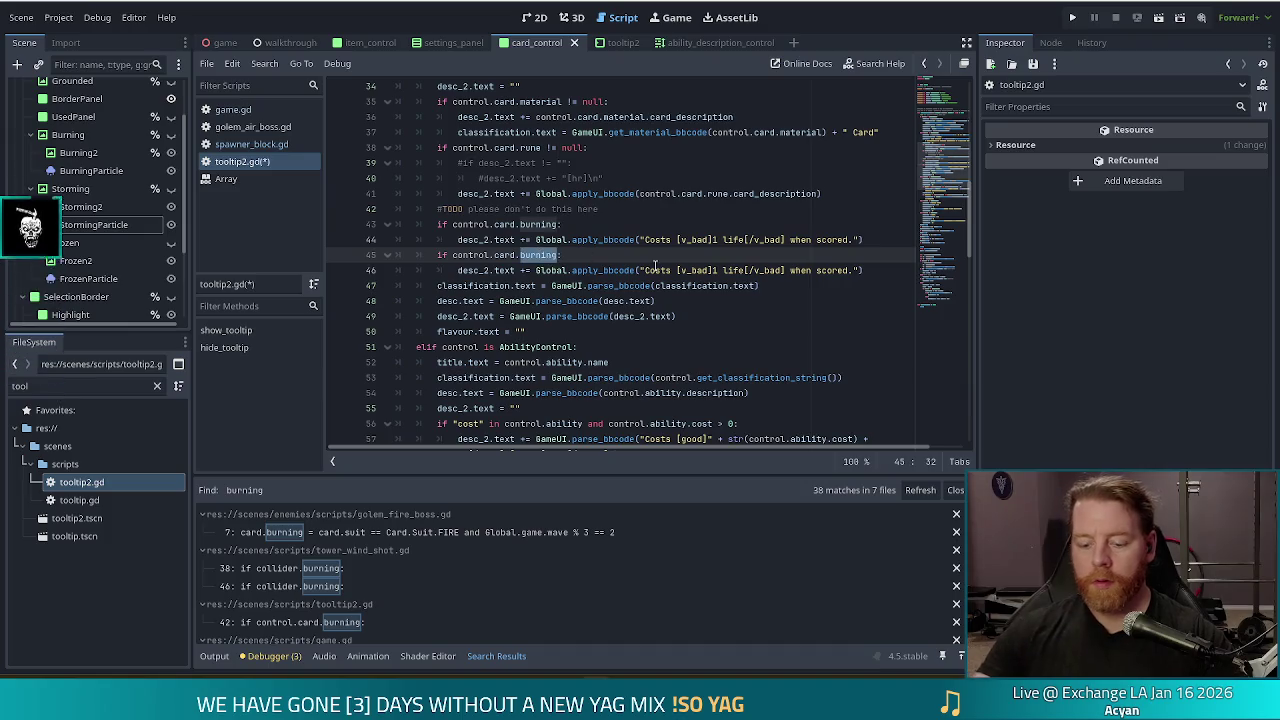
key(Return)
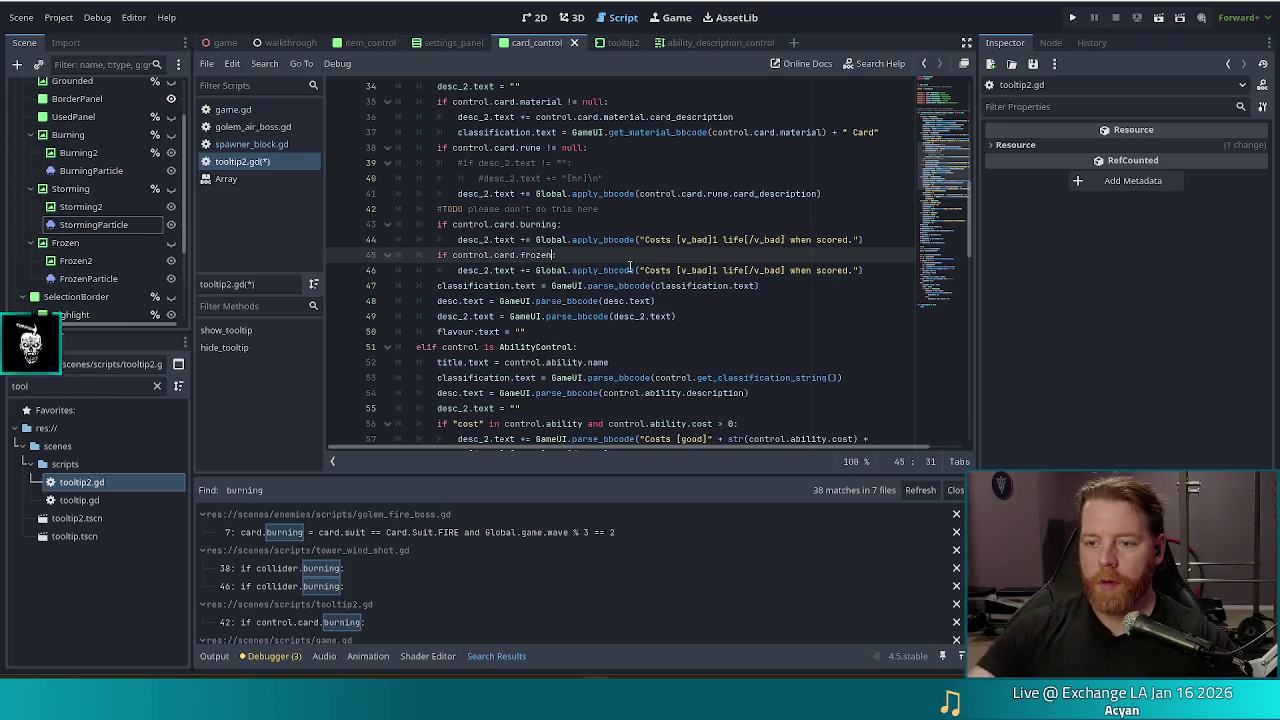
click(686, 270)
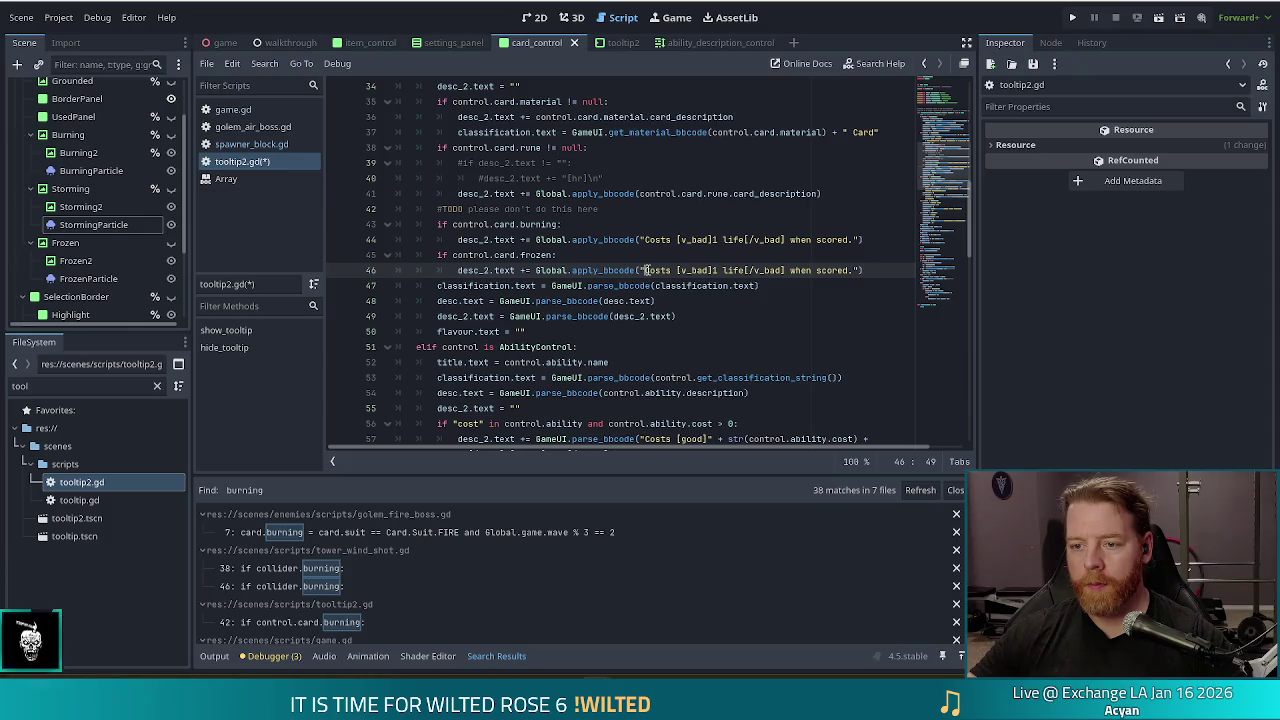
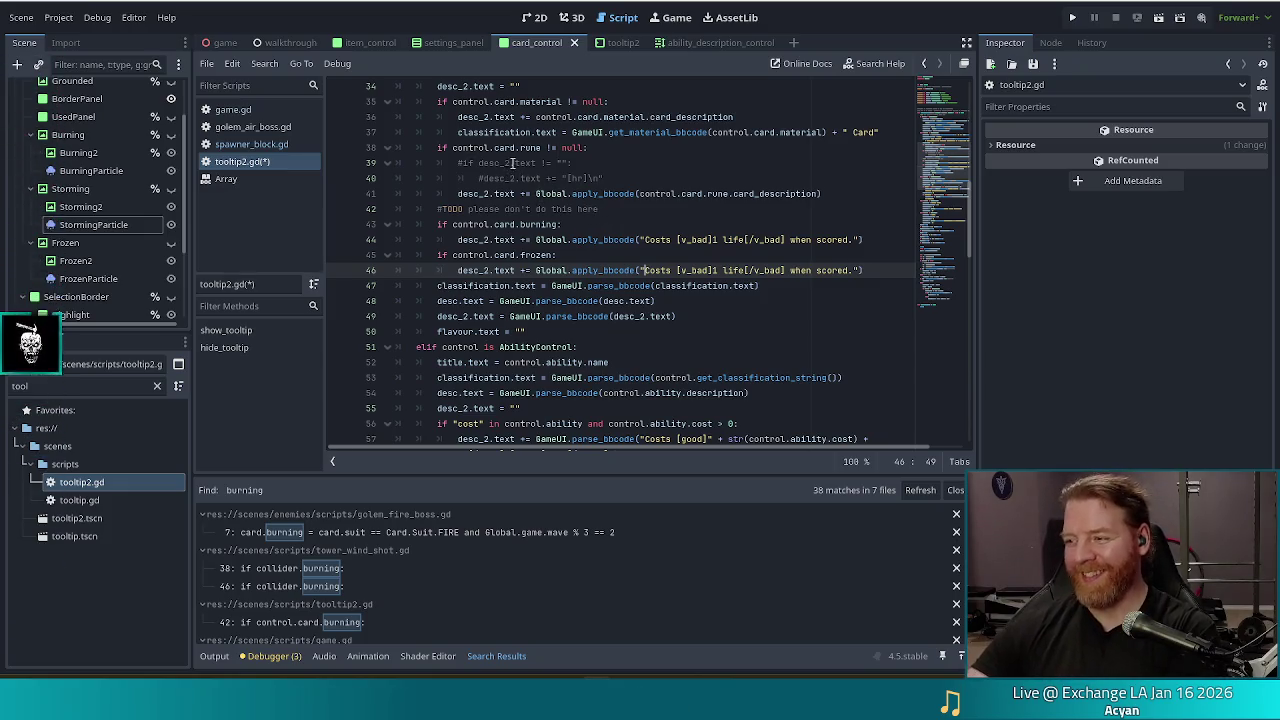
Step: Replace the frozen card's tooltip description on line 46 with 'Cannot be selected or deselected.'
mouse_move(509, 200)
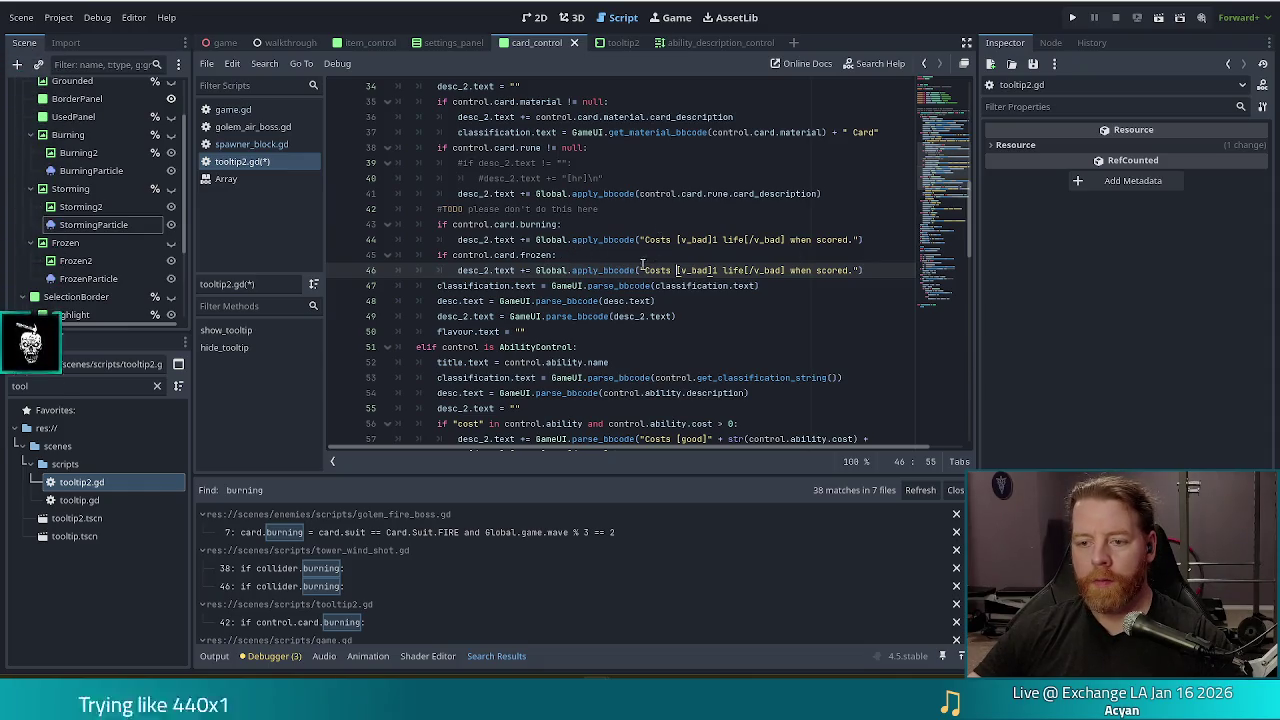
key(ctrl+Left)
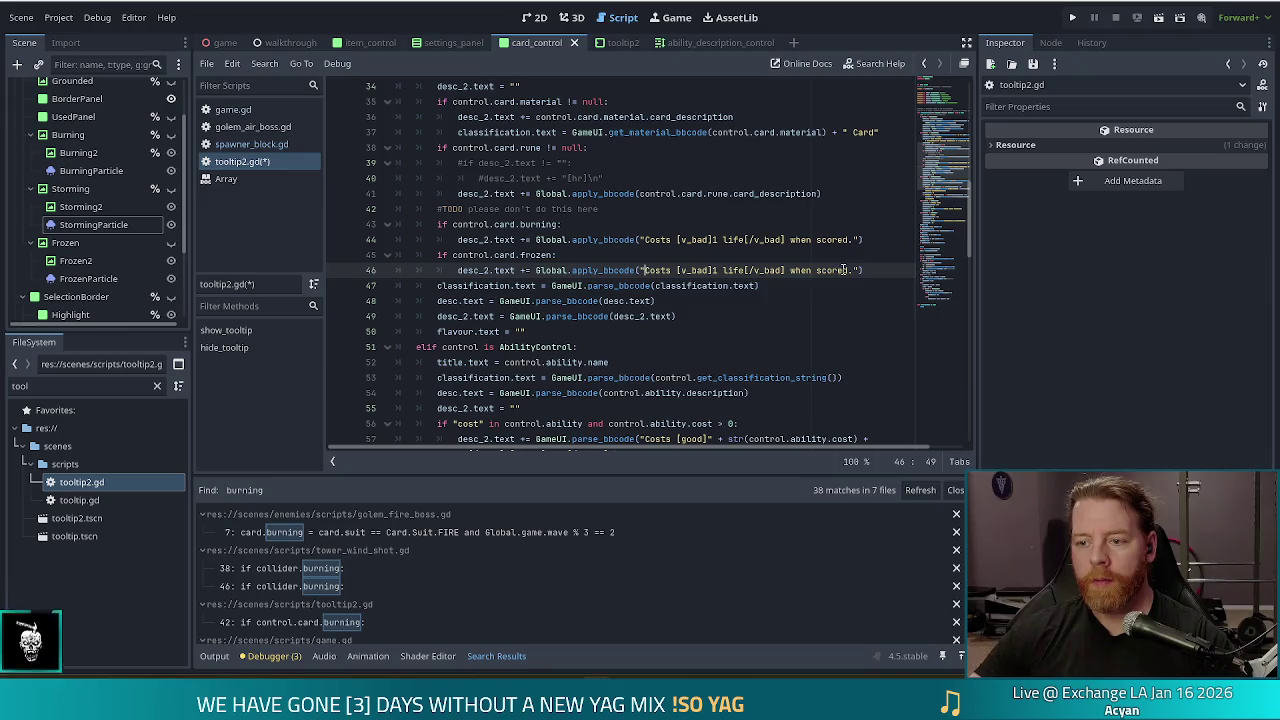
shift+click(851, 270)
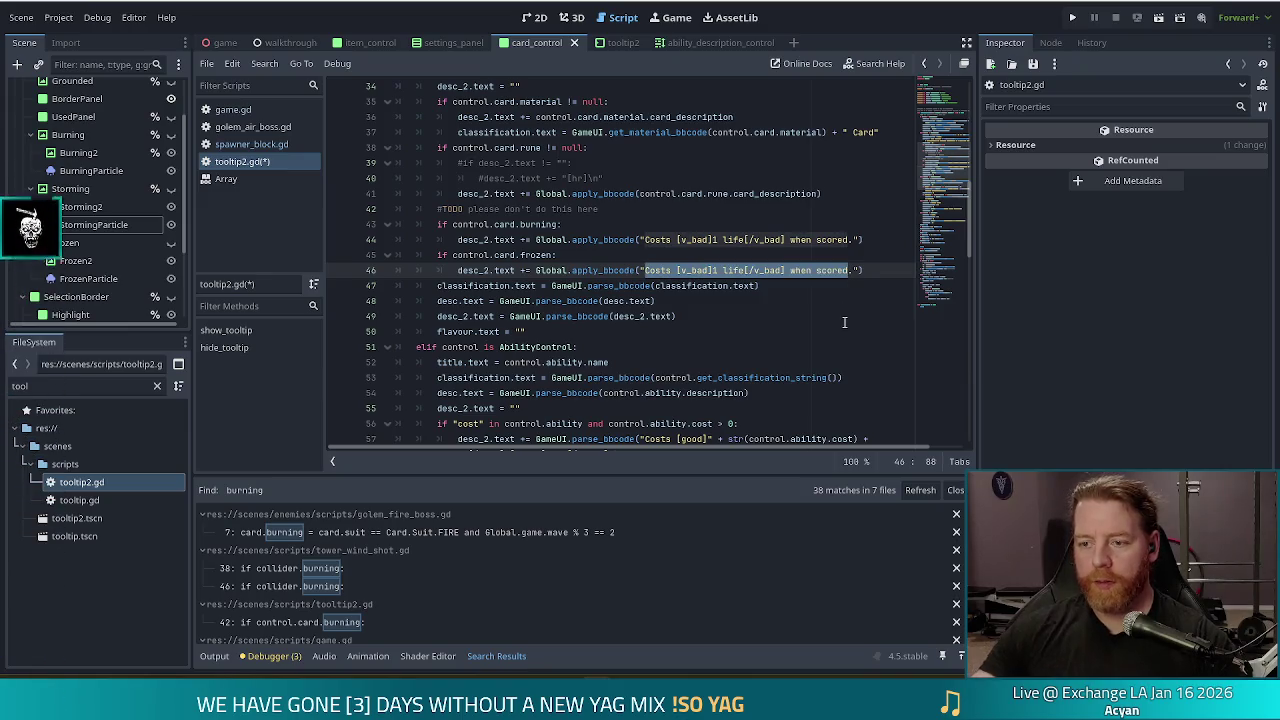
text(Cannot be select)
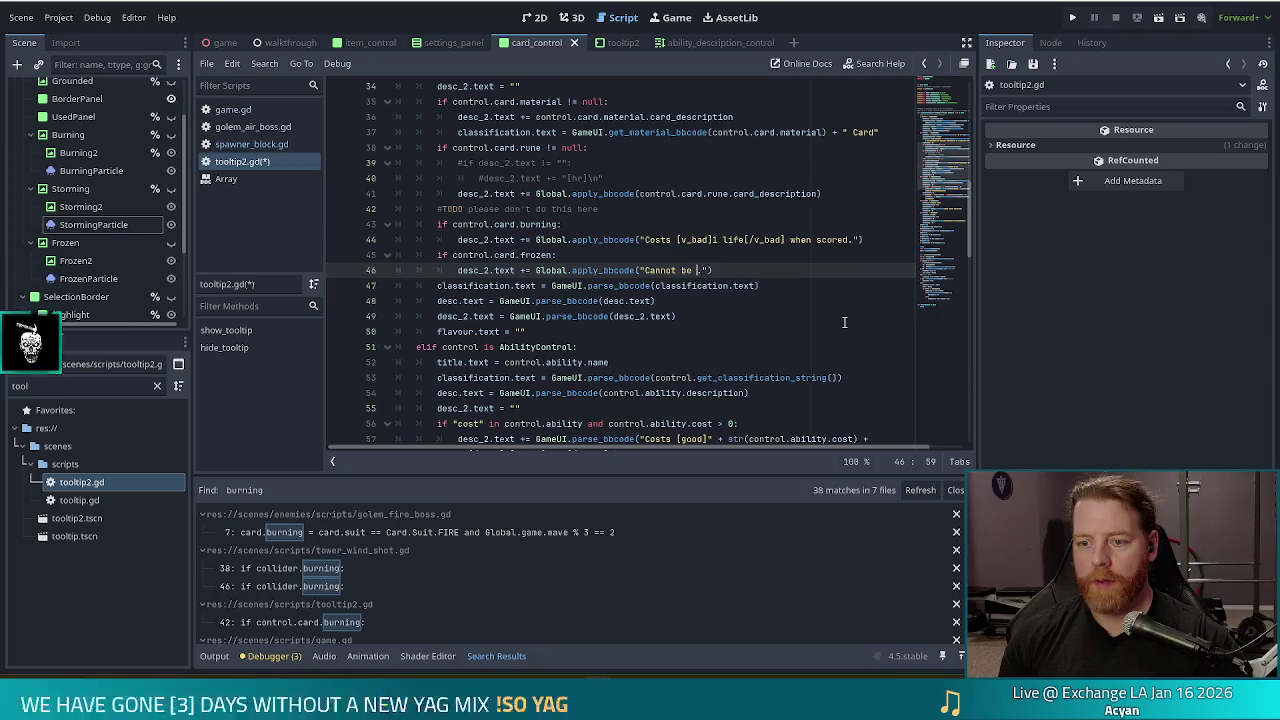
text(ed )
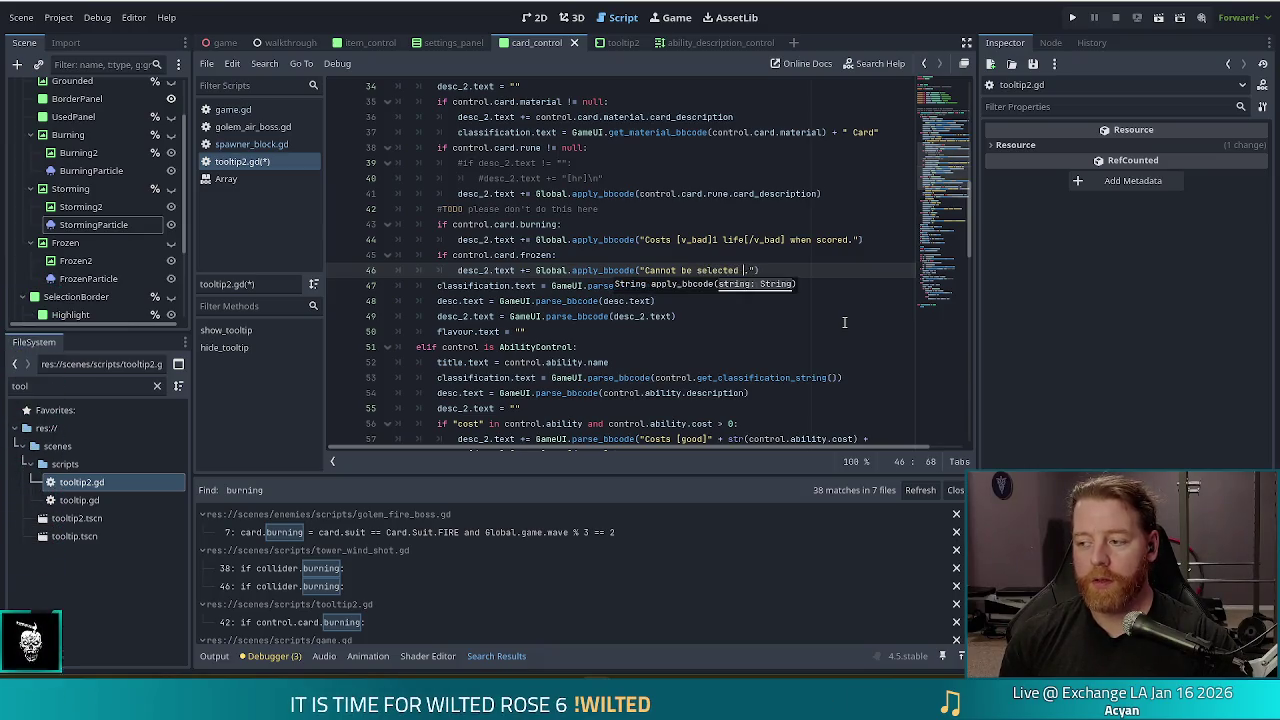
text(or de)
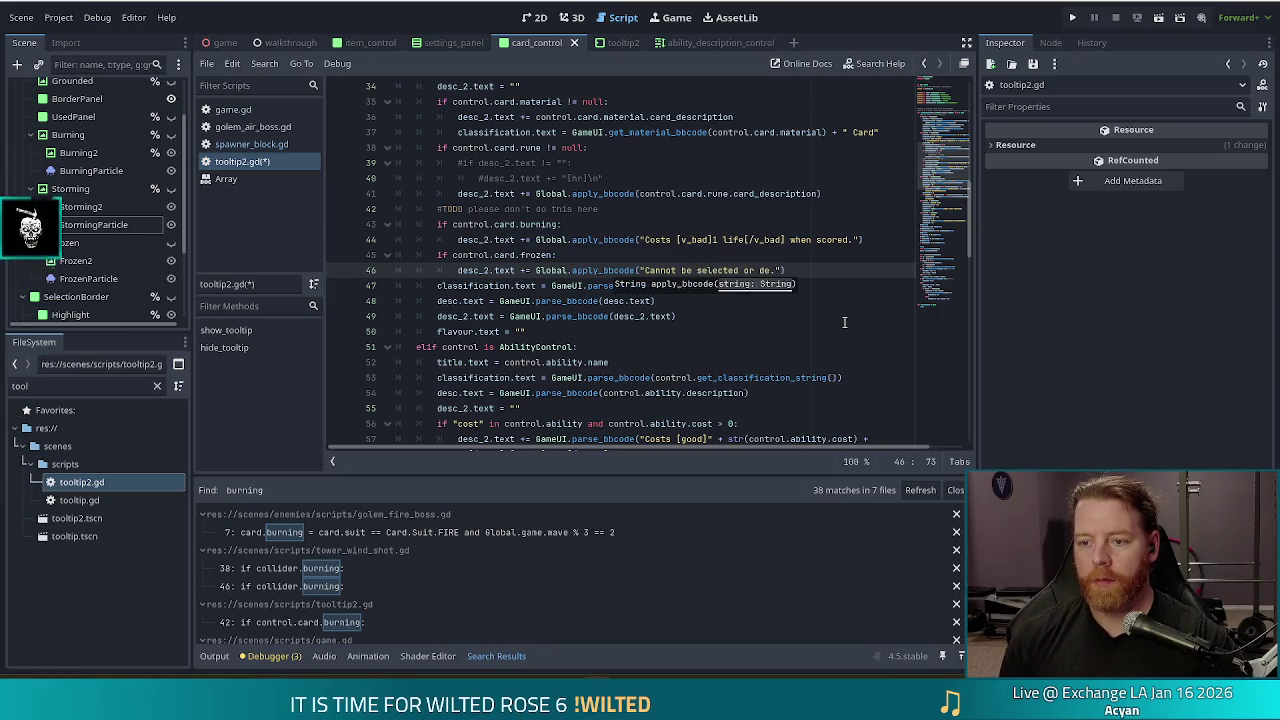
text(selected)
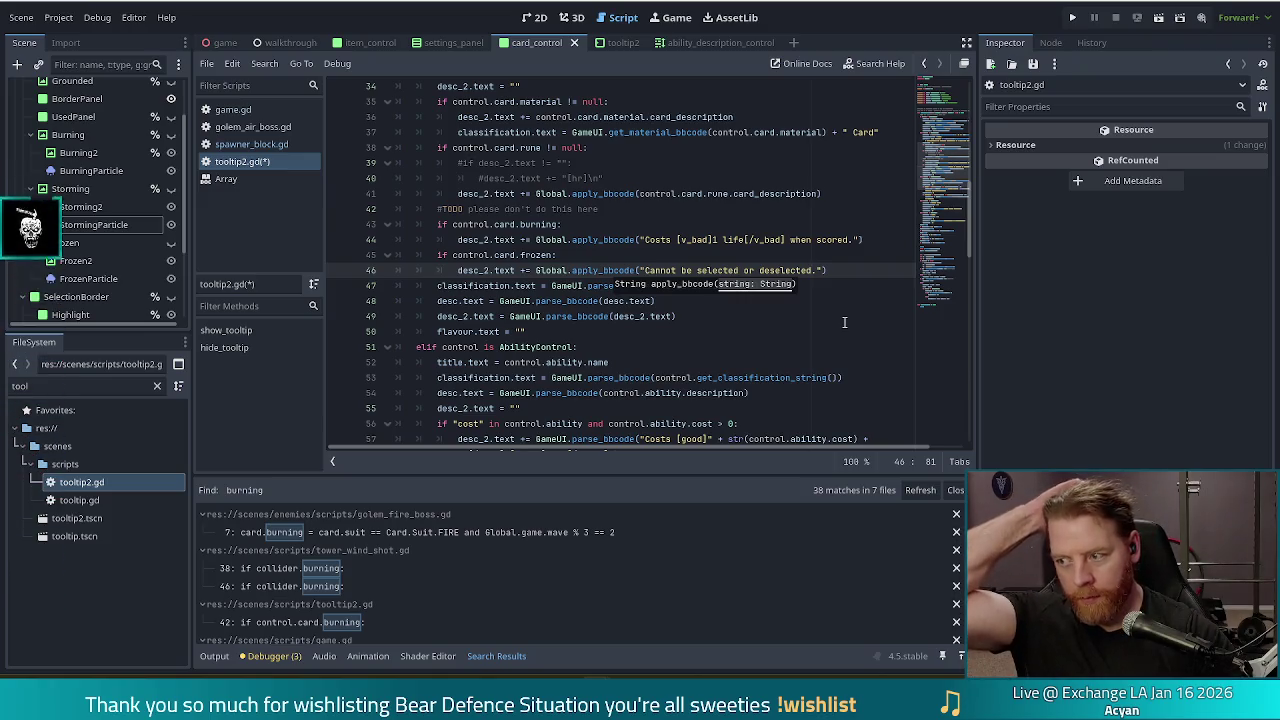
click(696, 270)
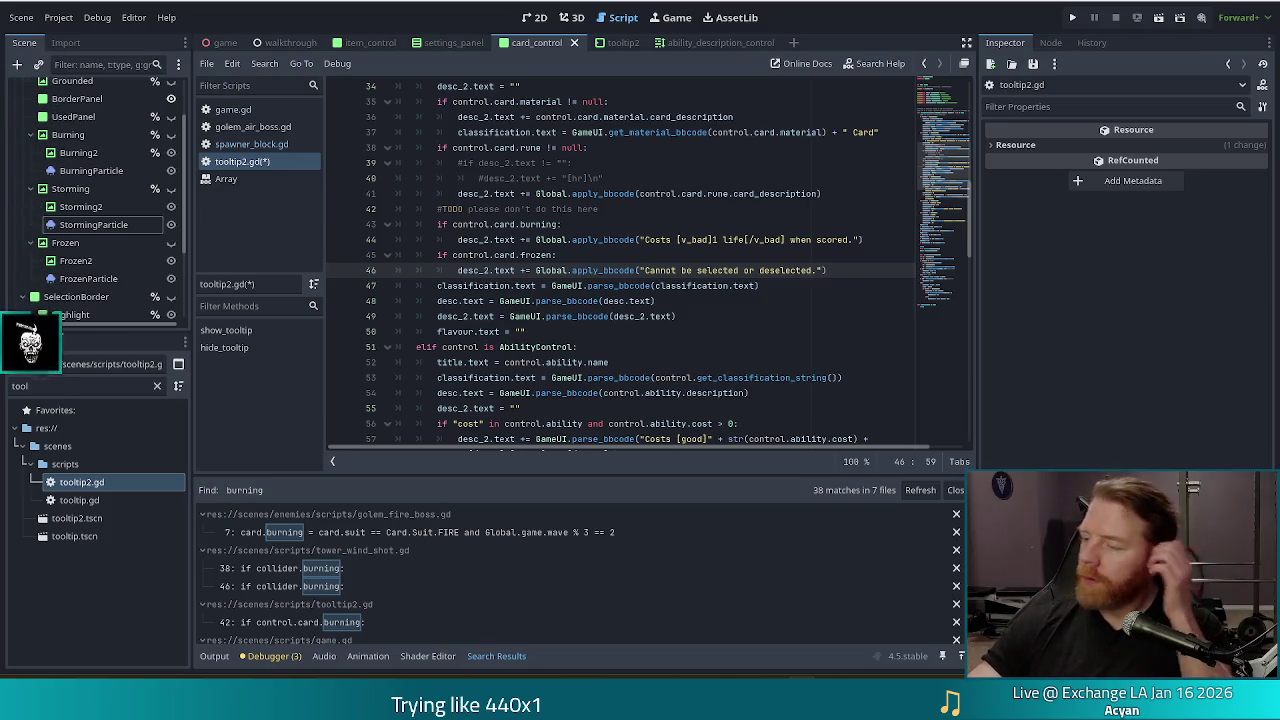
Step: Duplicate the frozen if-block and its description line, then select 'frozen' in the copy
click(806, 287)
drag(830, 270, 878, 245)
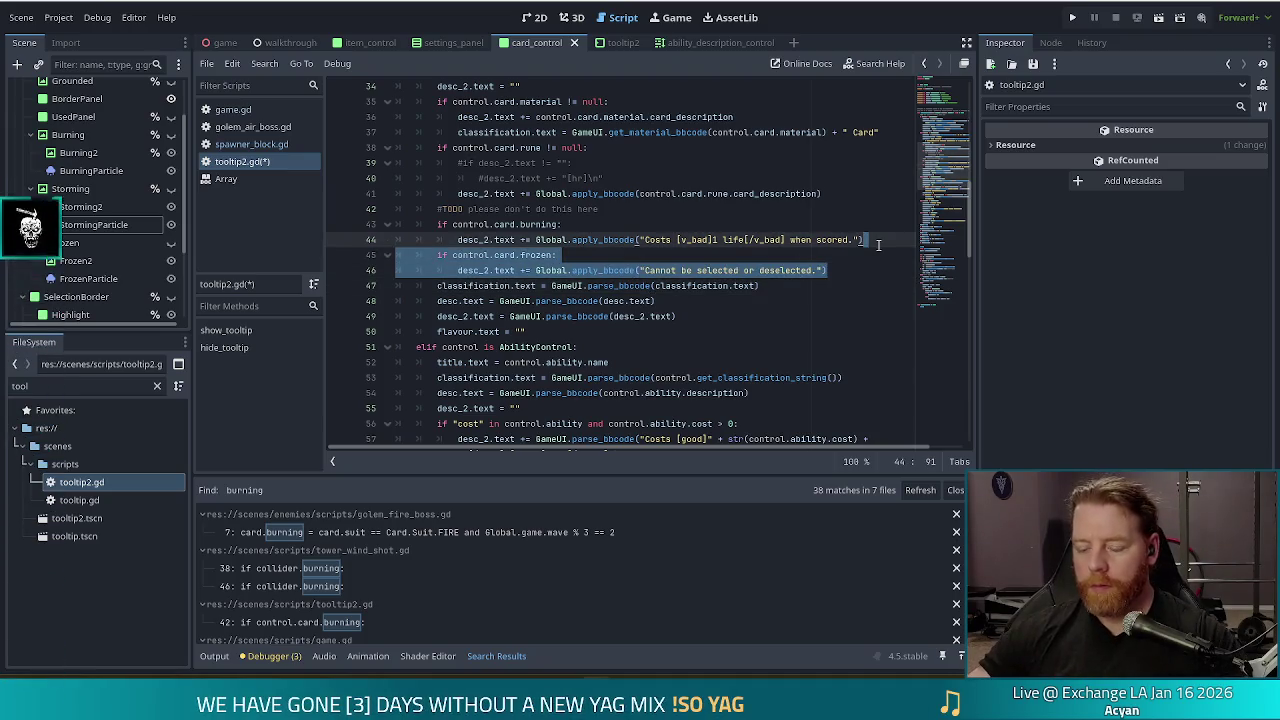
key(ctrl+shift+d)
click(537, 286)
double_click(537, 286)
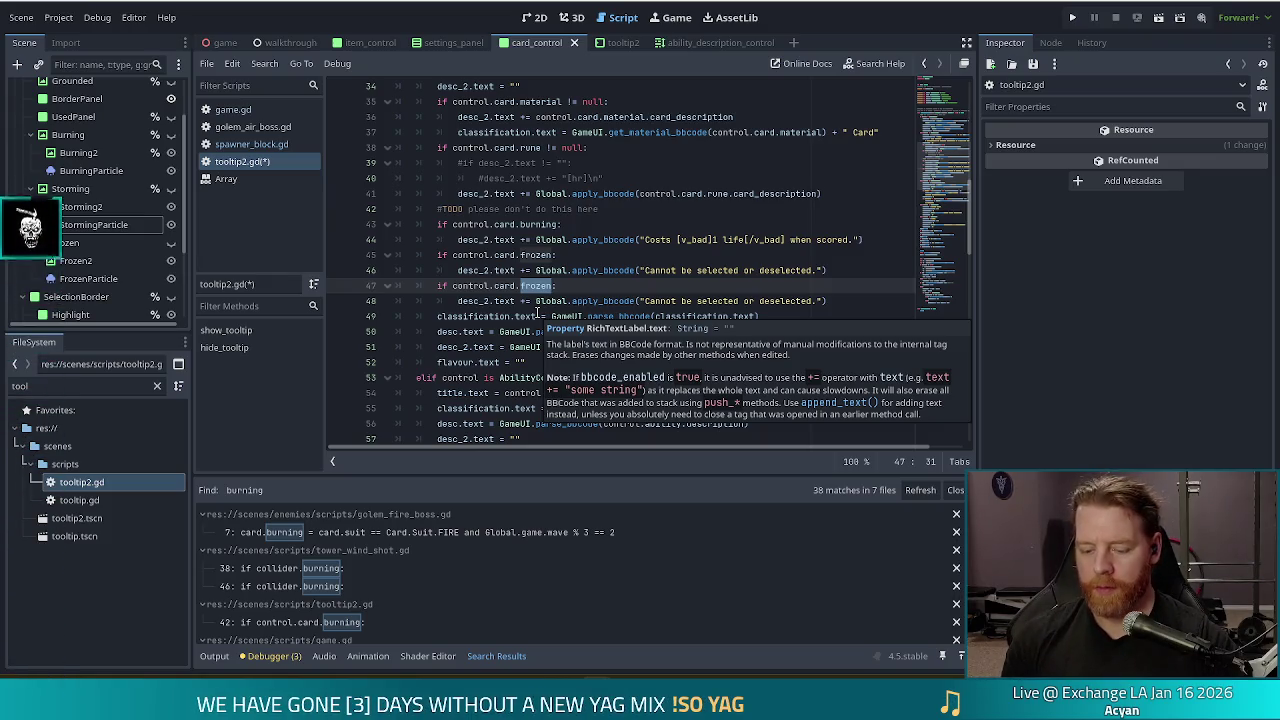
Step: Change the copied condition to storming, then bring up the cells.png browser window maximized
text(s)
text(ng)
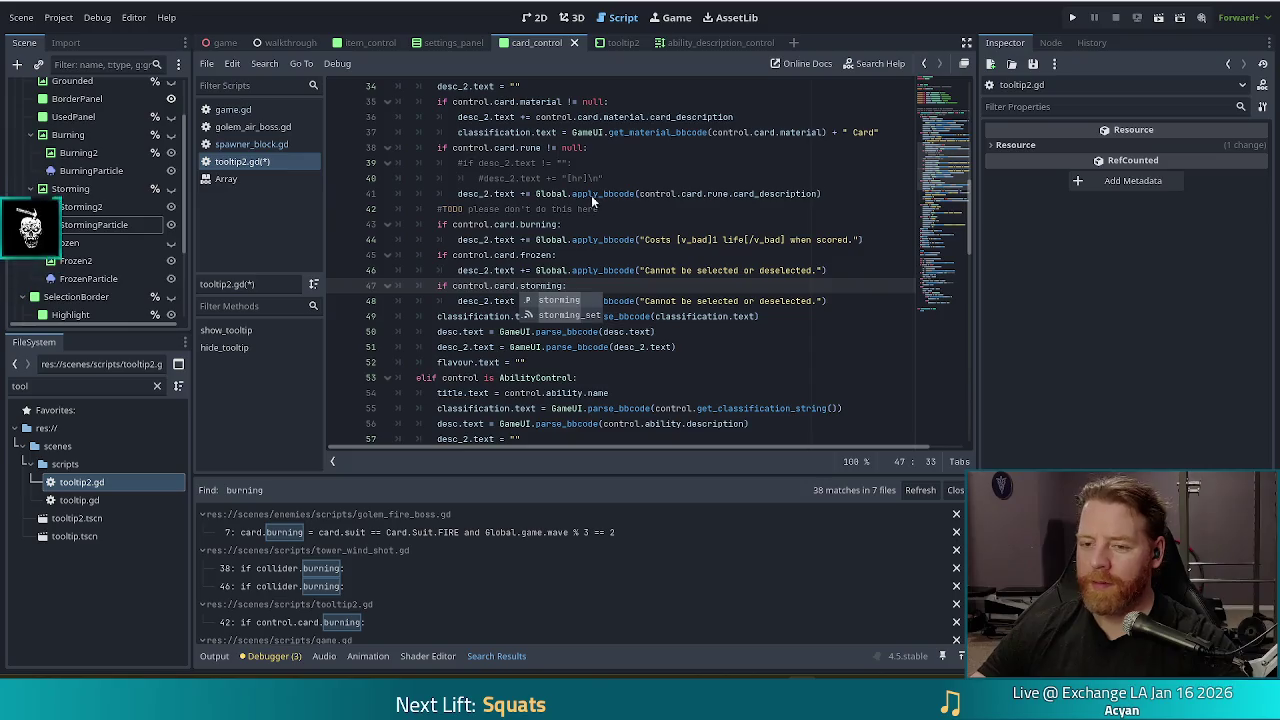
click(601, 285)
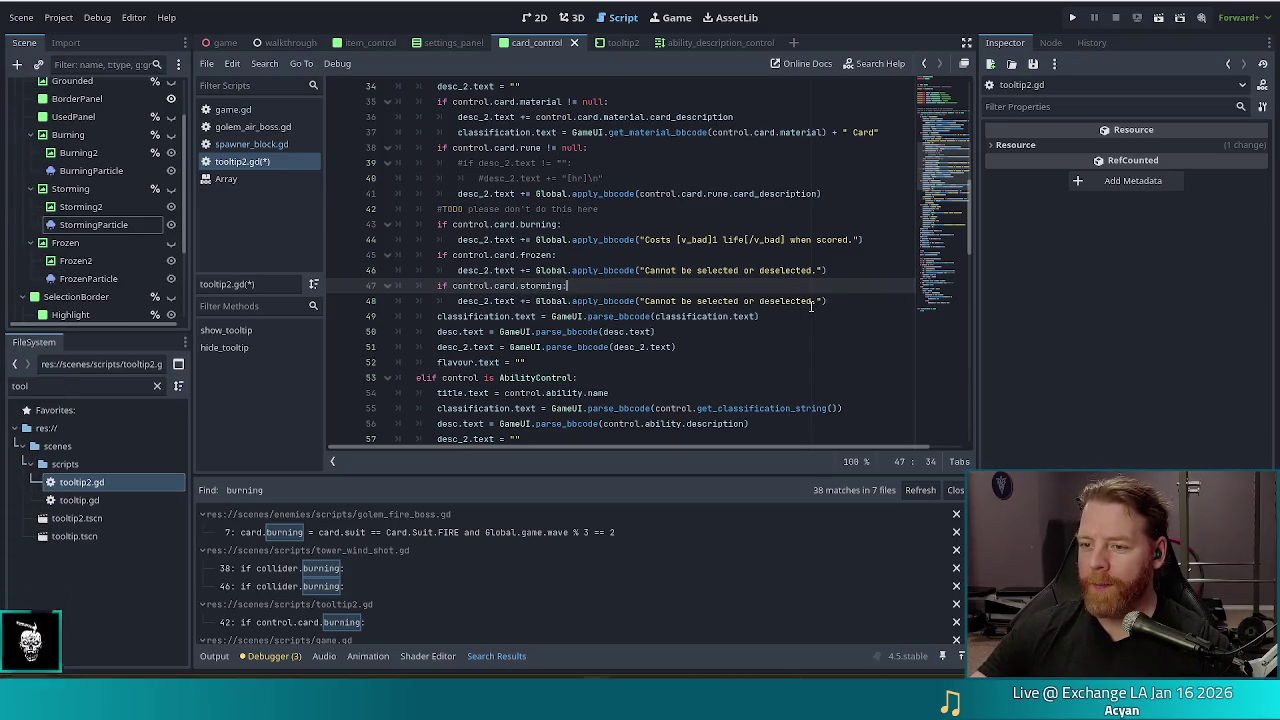
click(812, 300)
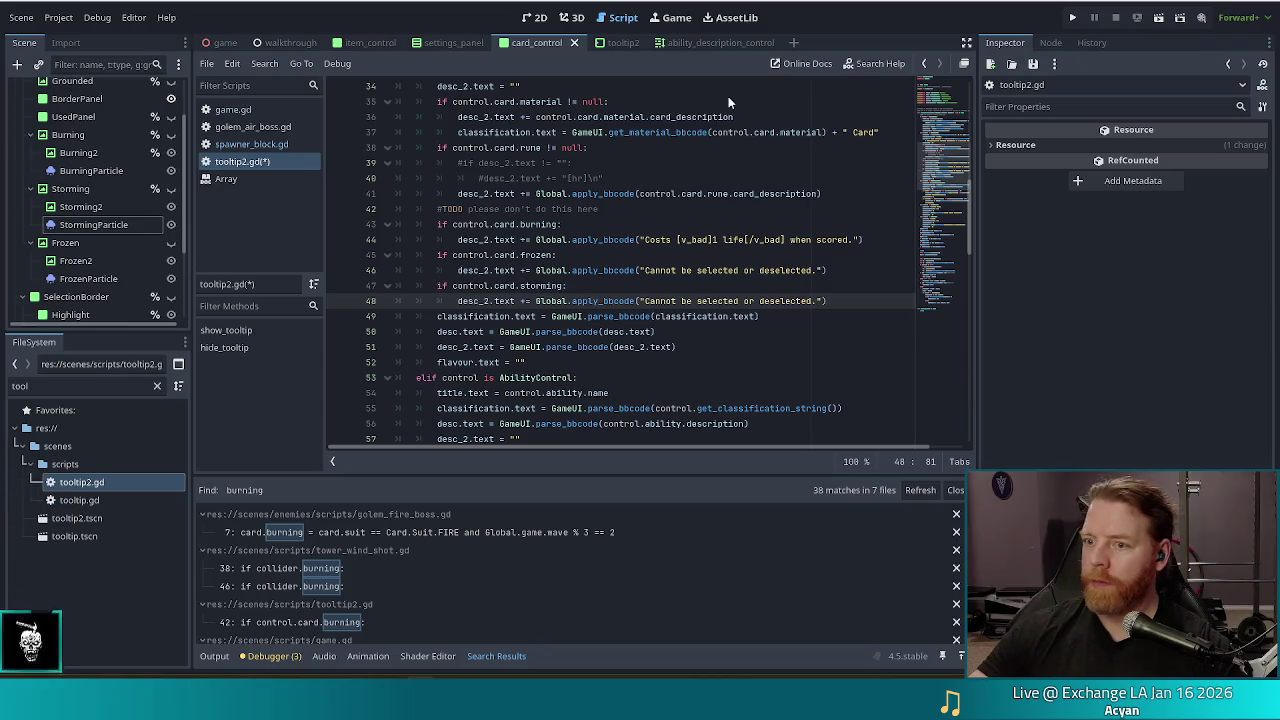
key(alt+Tab)
mouse_move(740, 15)
mouse_down()
mouse_move(711, 24)
mouse_move(711, 2)
mouse_up()
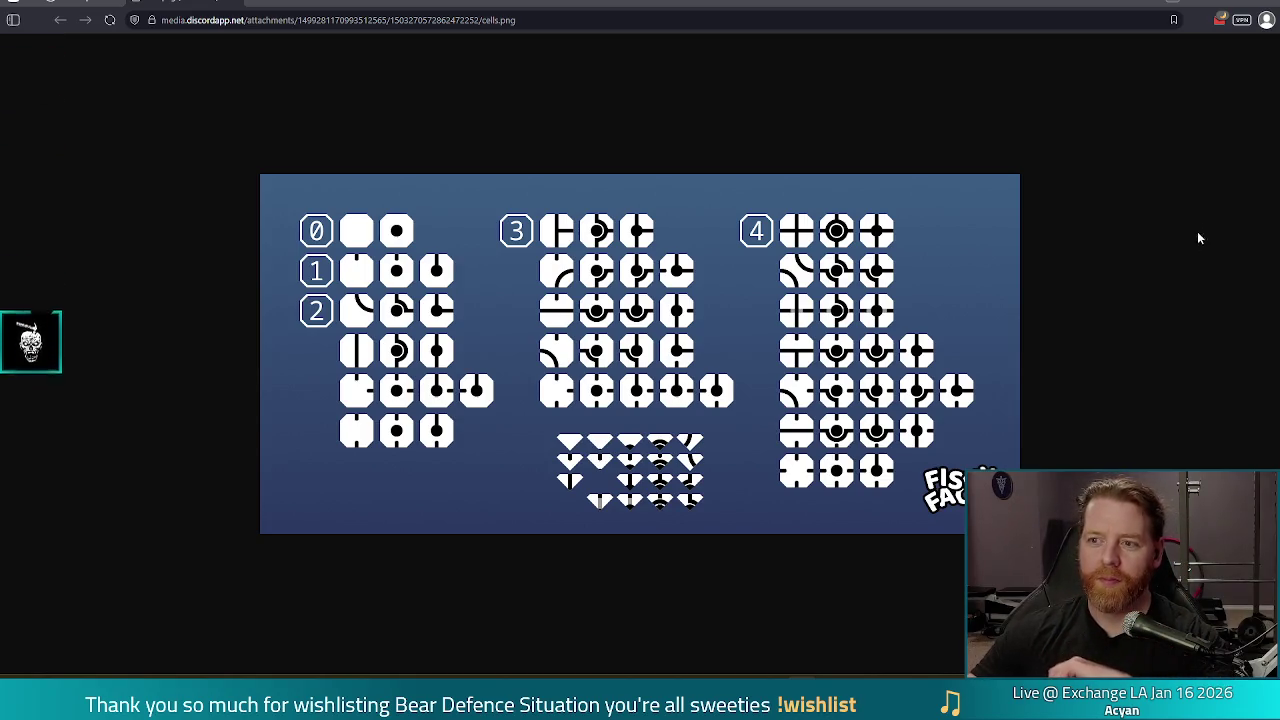
Step: Bring up the Steam 'no signal' store page in the browser and maximize it
key(alt+Tab)
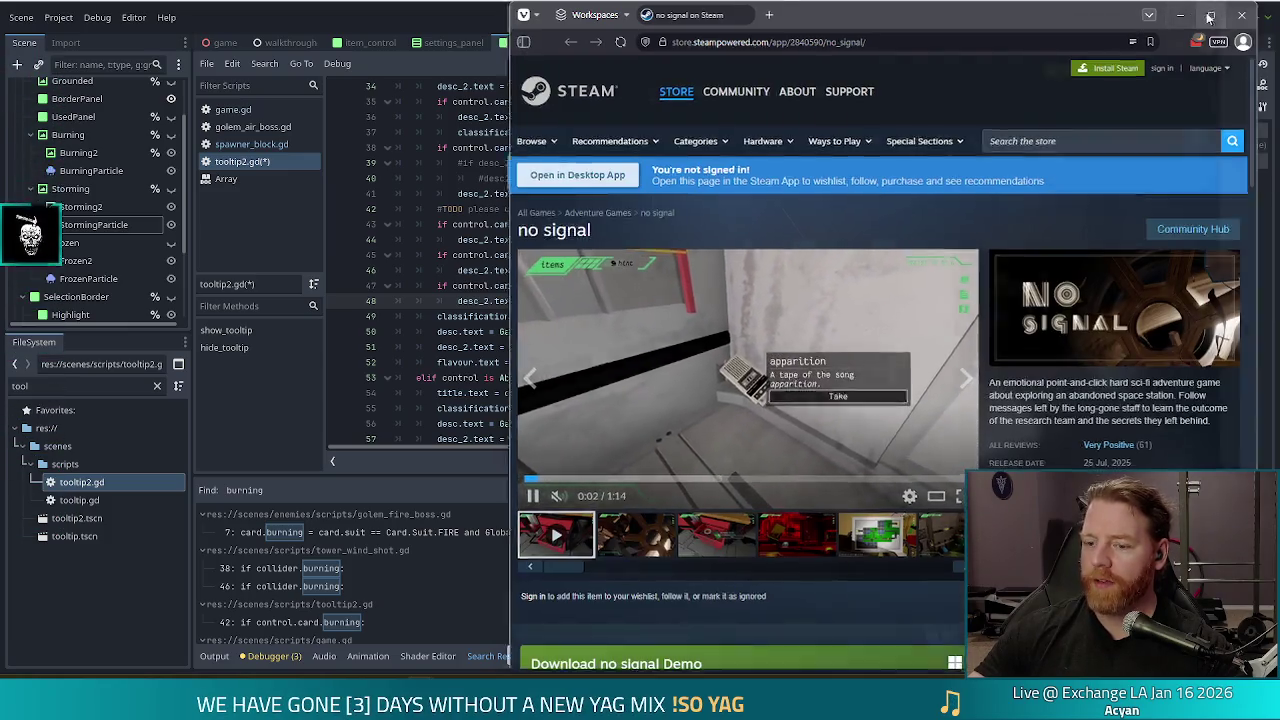
click(1211, 15)
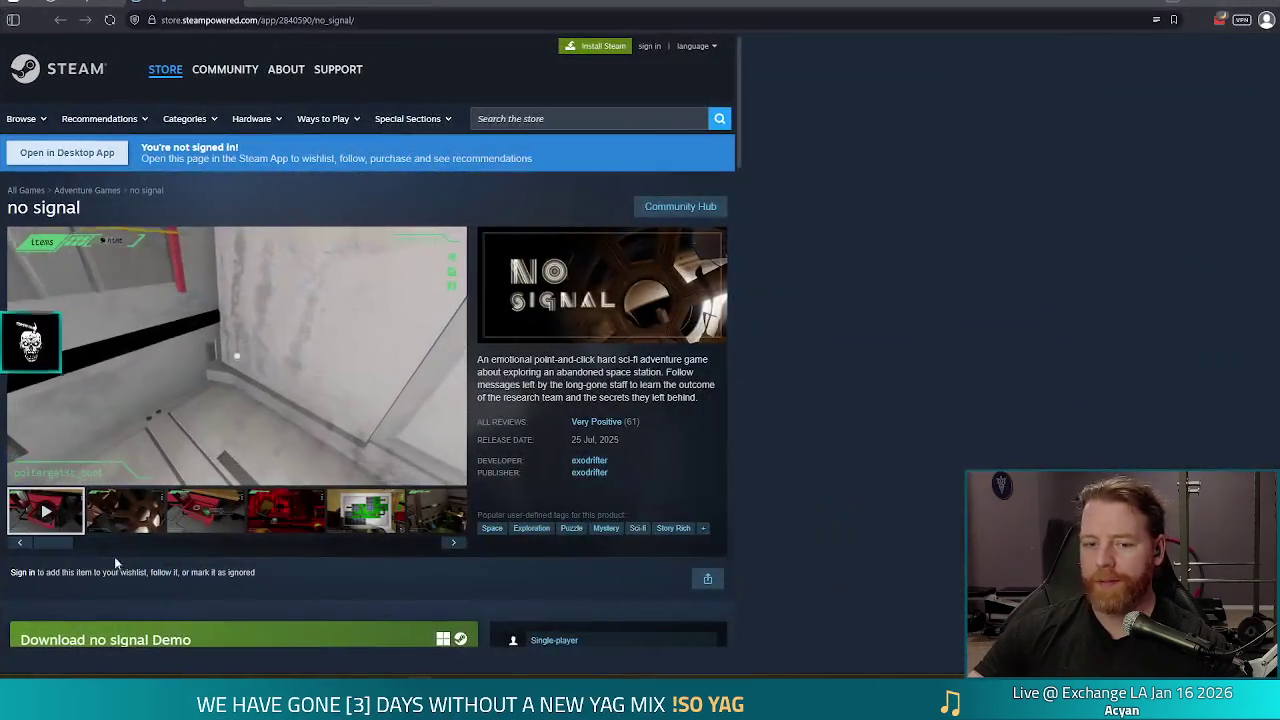
Step: Make the browser fullscreen with F11 and expand the no signal trailer to full screen
key(F11)
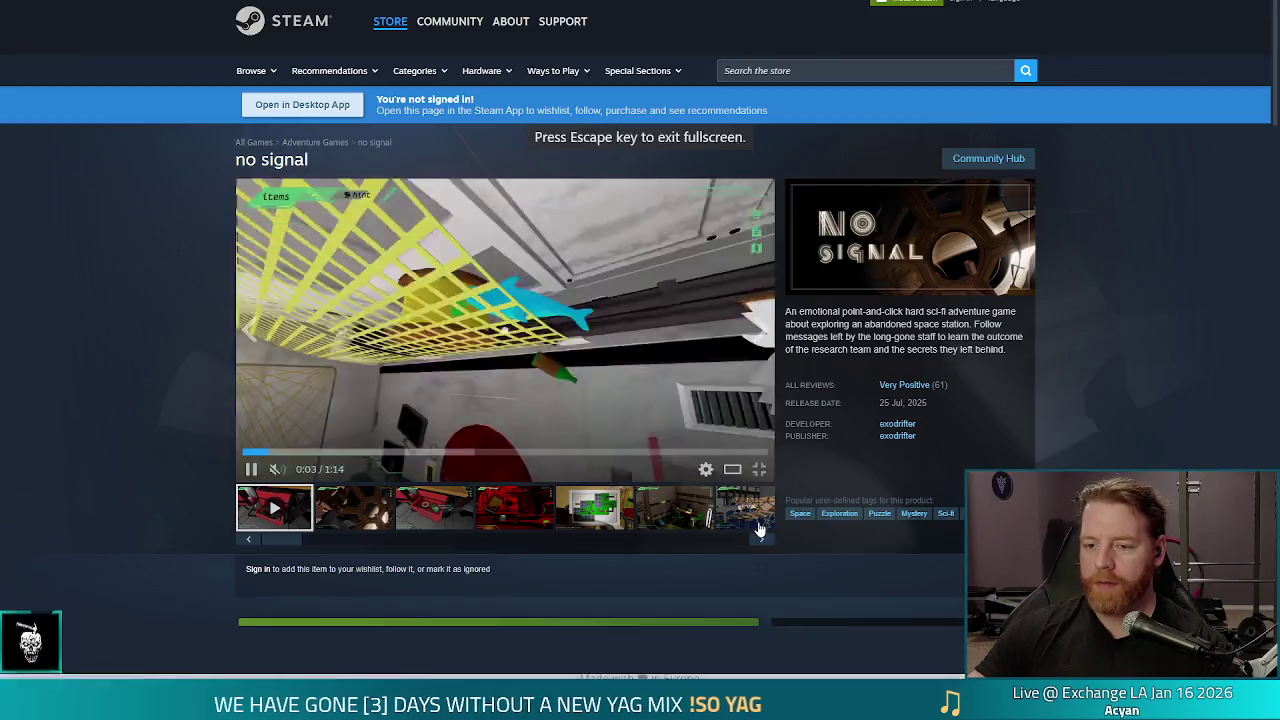
click(759, 469)
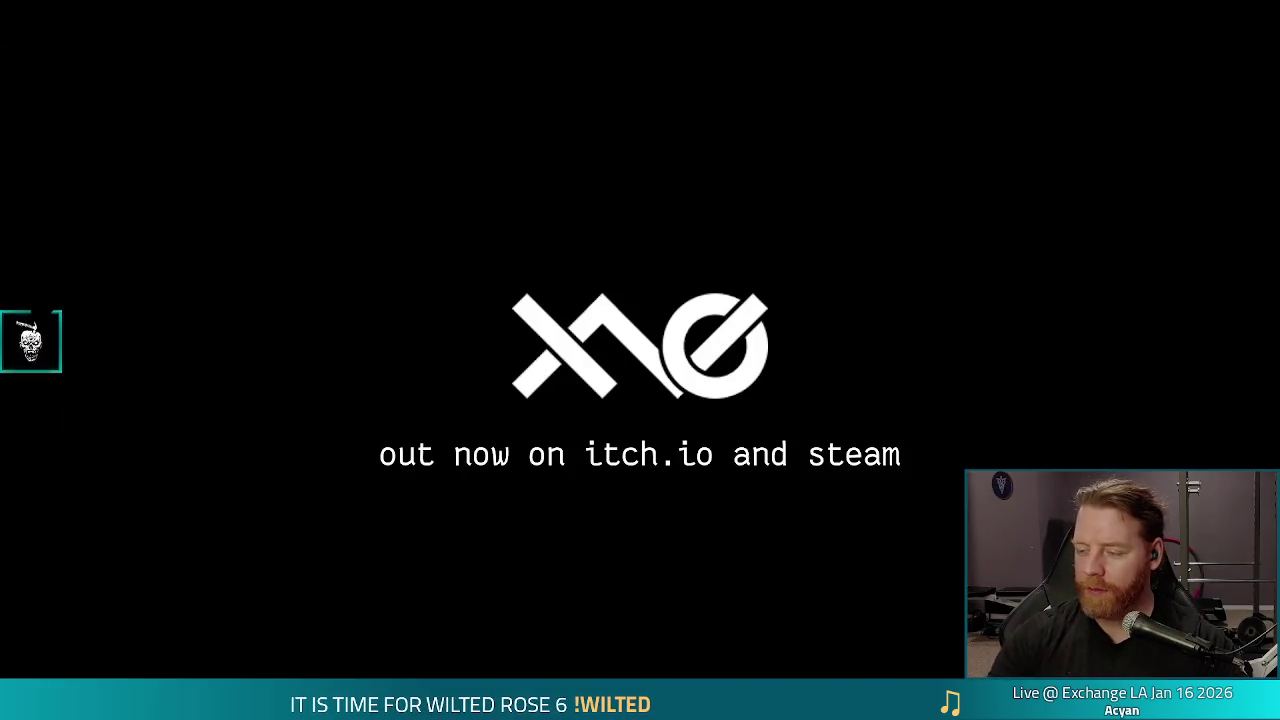
Step: Exit full-screen trailer playback with Esc, back to the store page gallery
mouse_move(1050, 378)
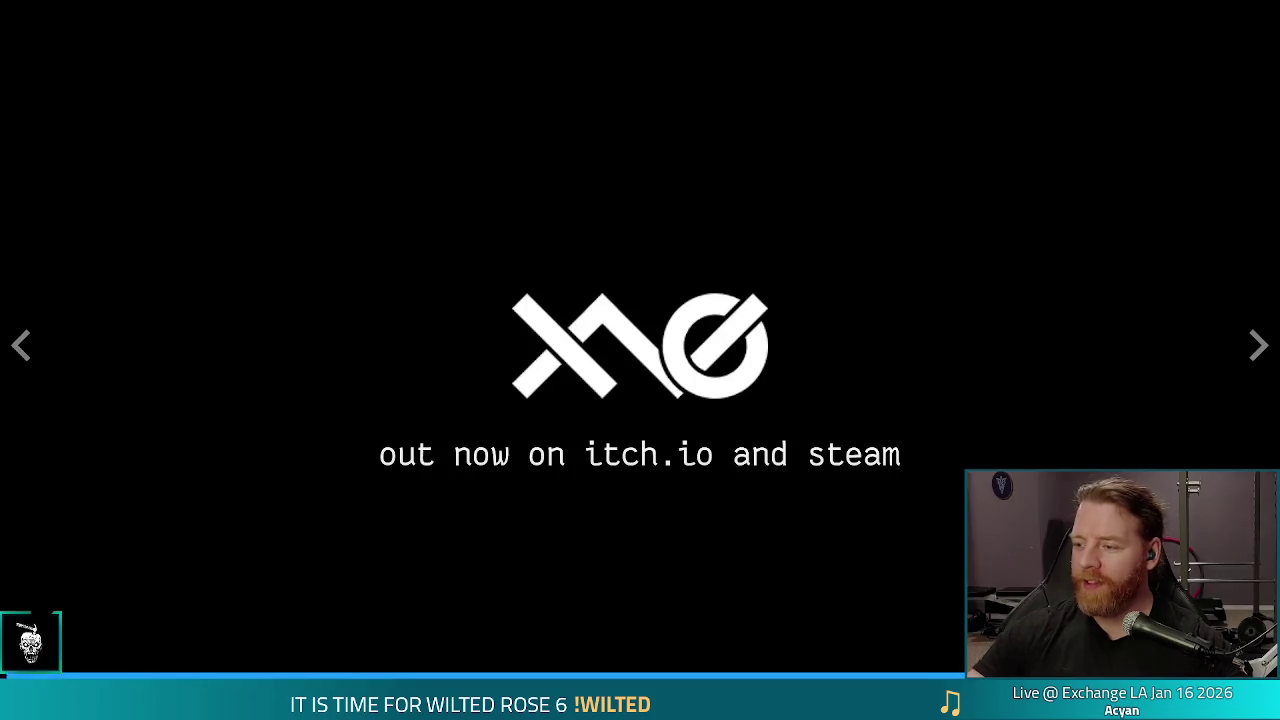
key(Escape)
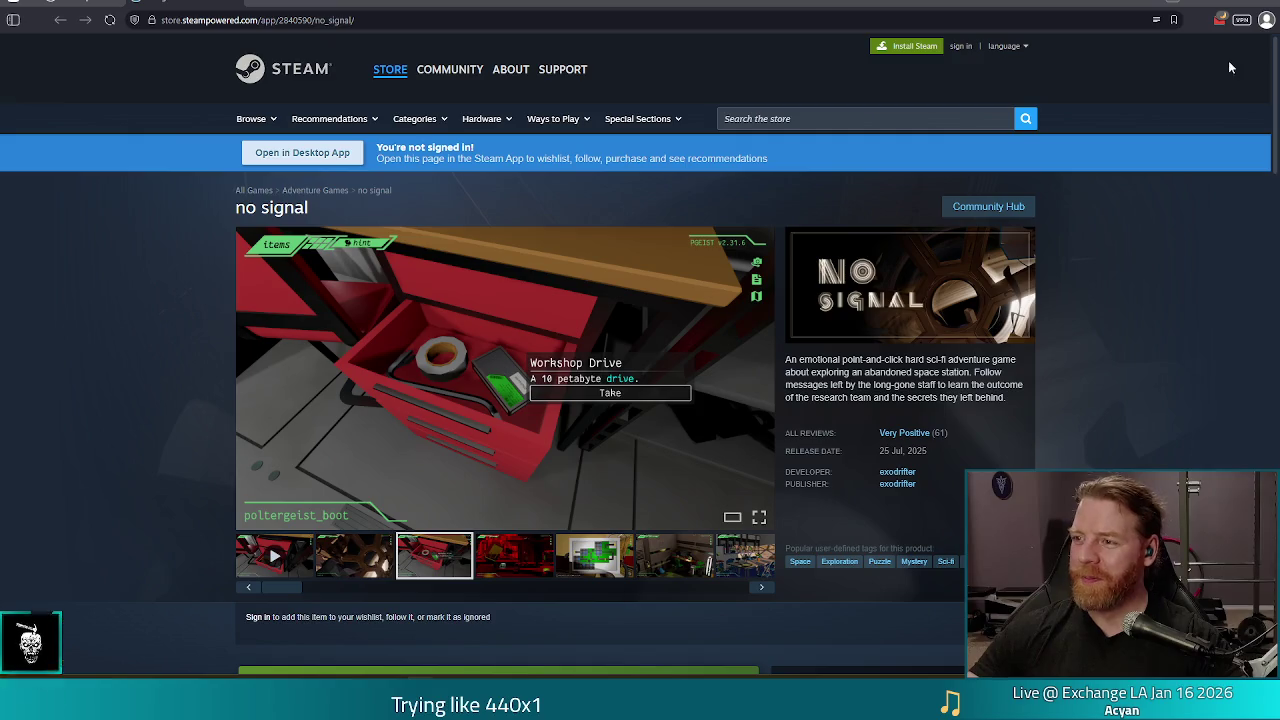
Step: Close the browser window to get back to the Godot editor
click(1262, 5)
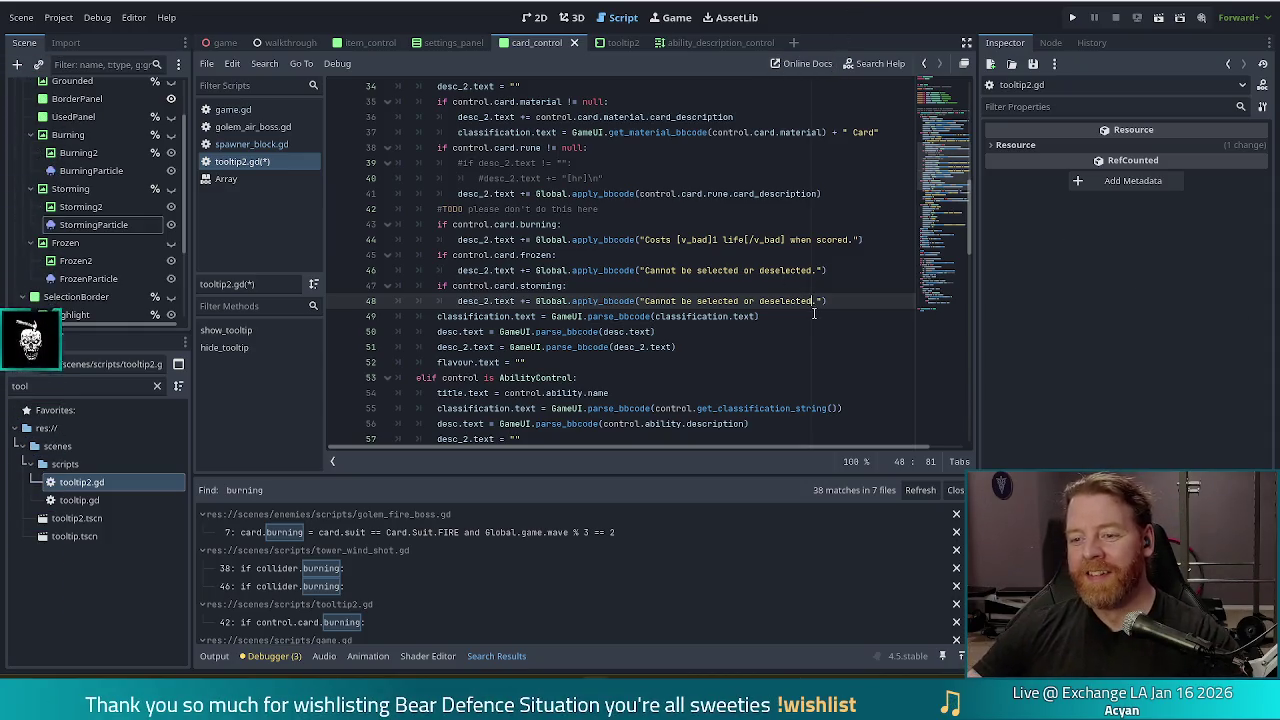
Step: Rewrite line 48's storming tooltip as 'Adds [v_bad]1 enemy[/v_bad] to wave when scored.'
click(644, 316)
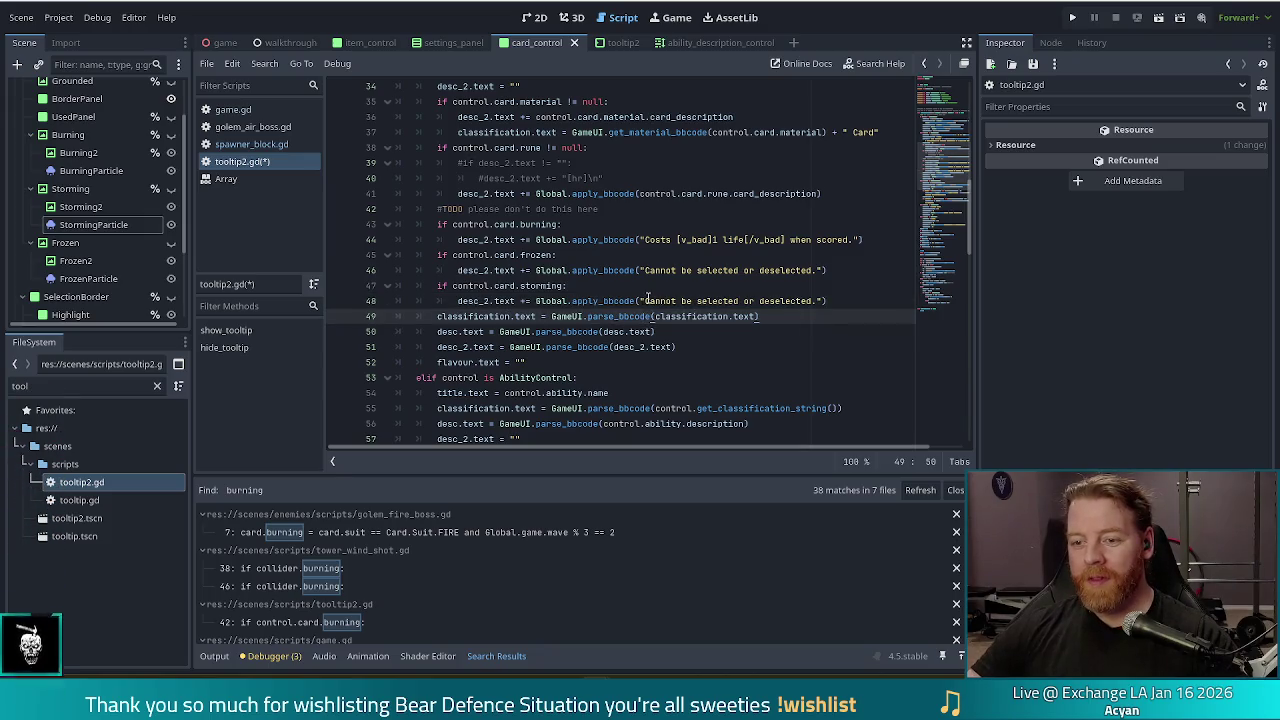
drag(646, 300, 812, 300)
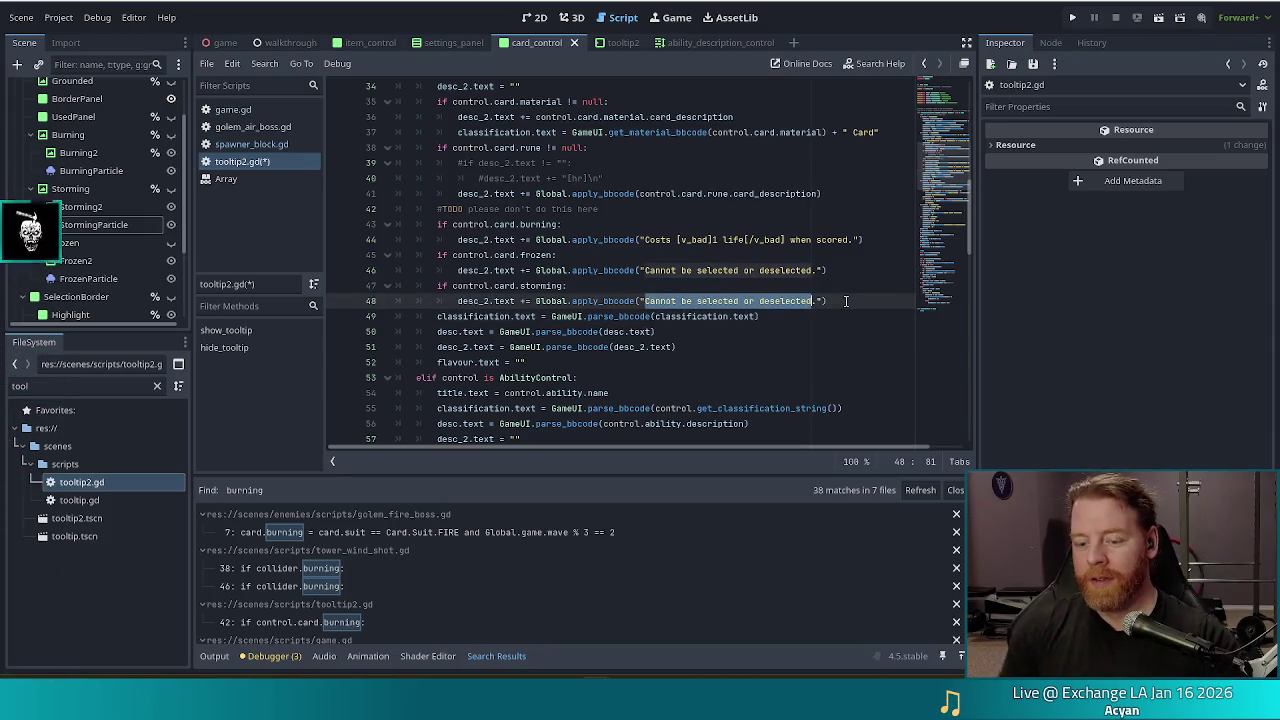
text(Adds 1 enemy to )
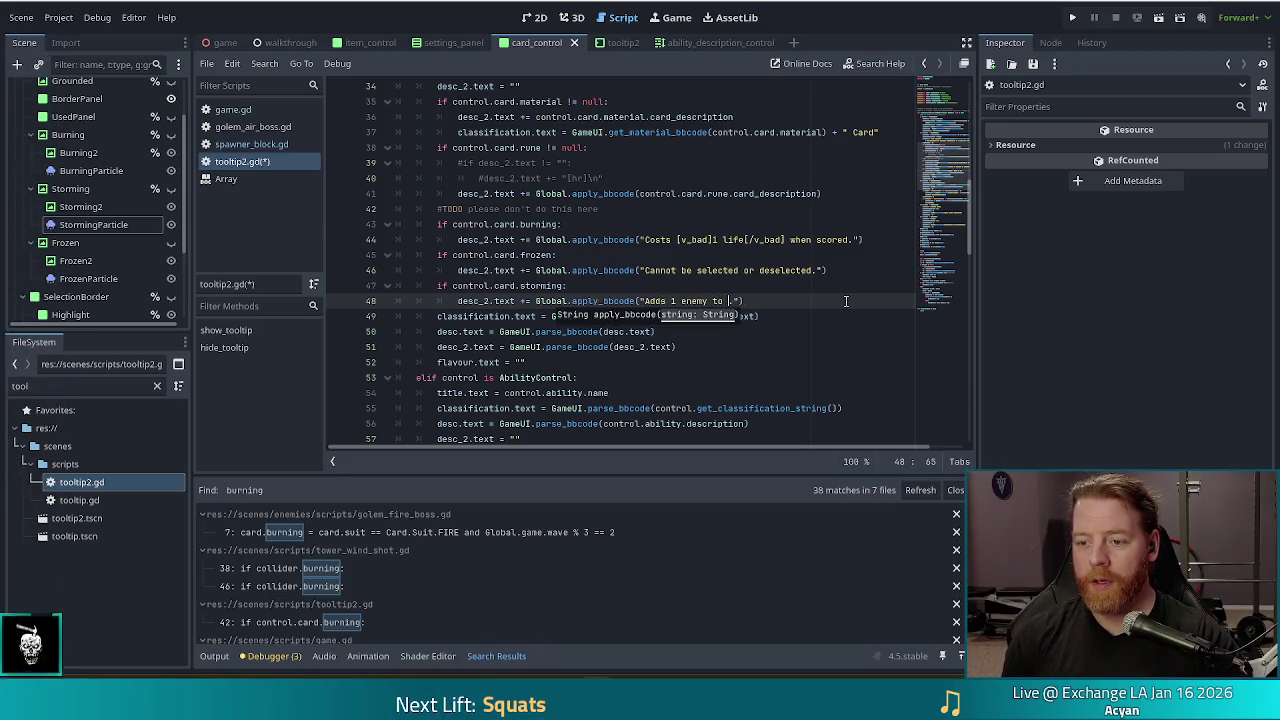
text(wave when scored.)
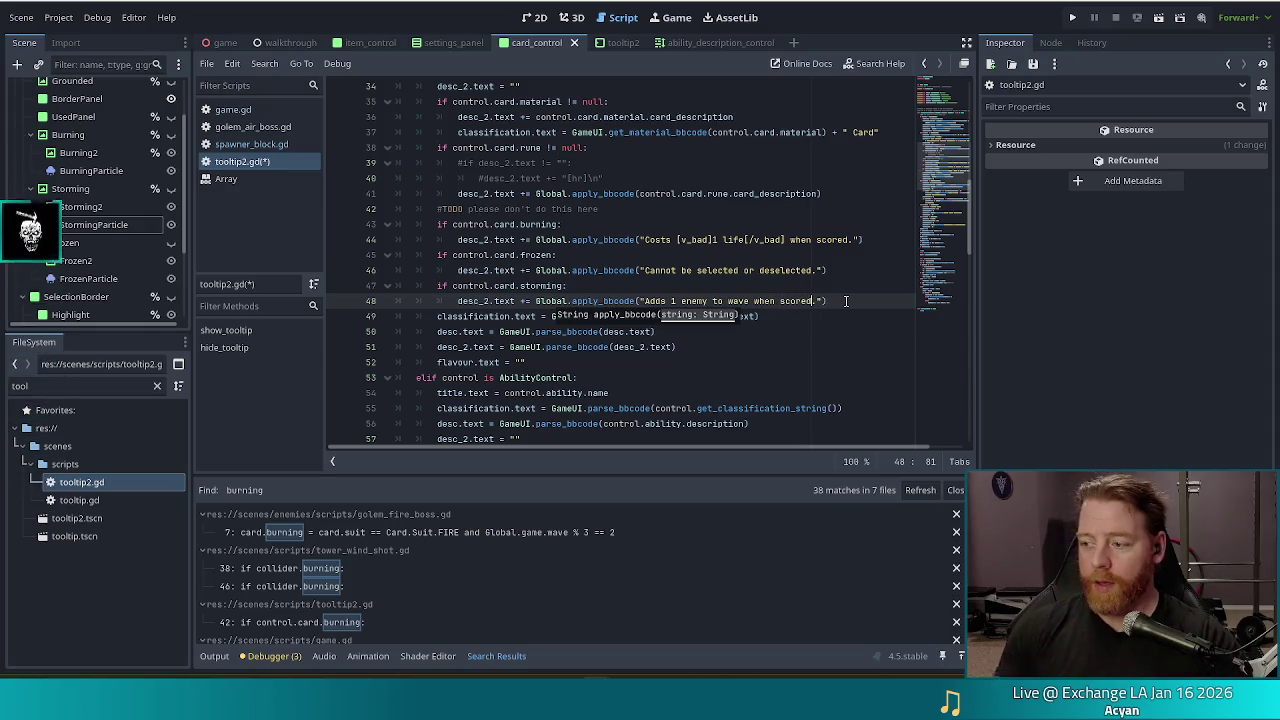
click(670, 300)
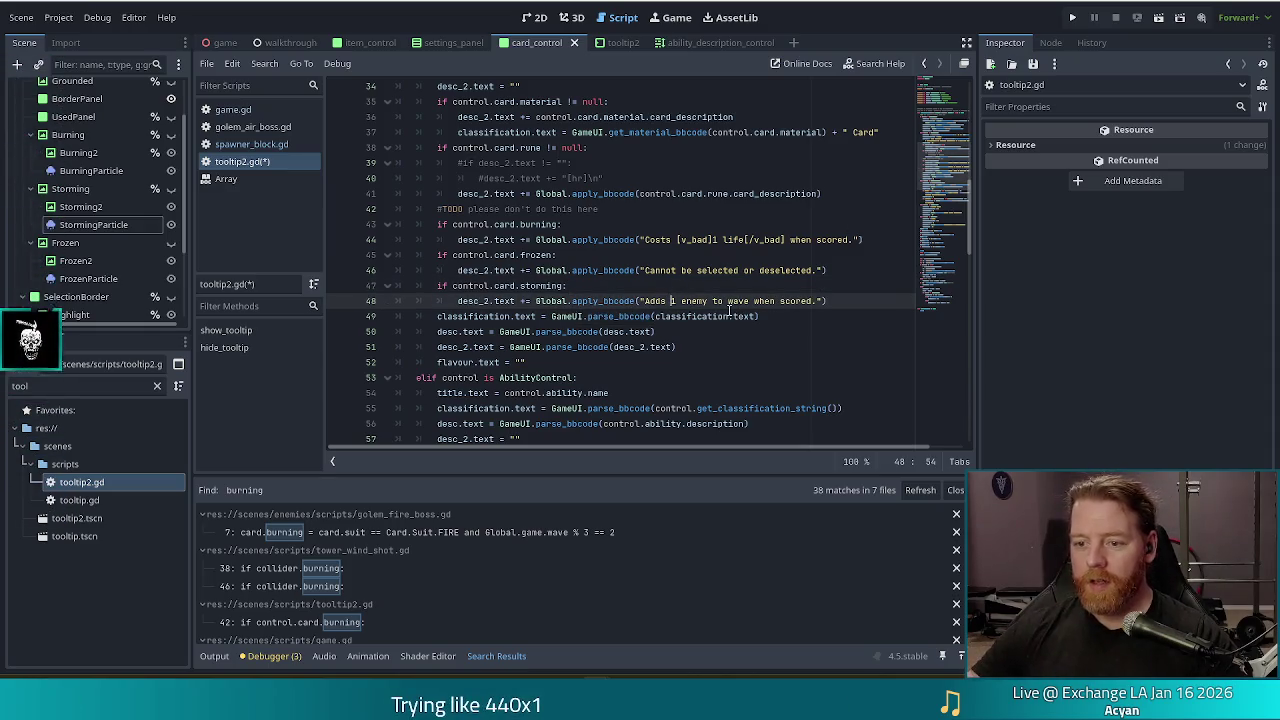
text([v_)
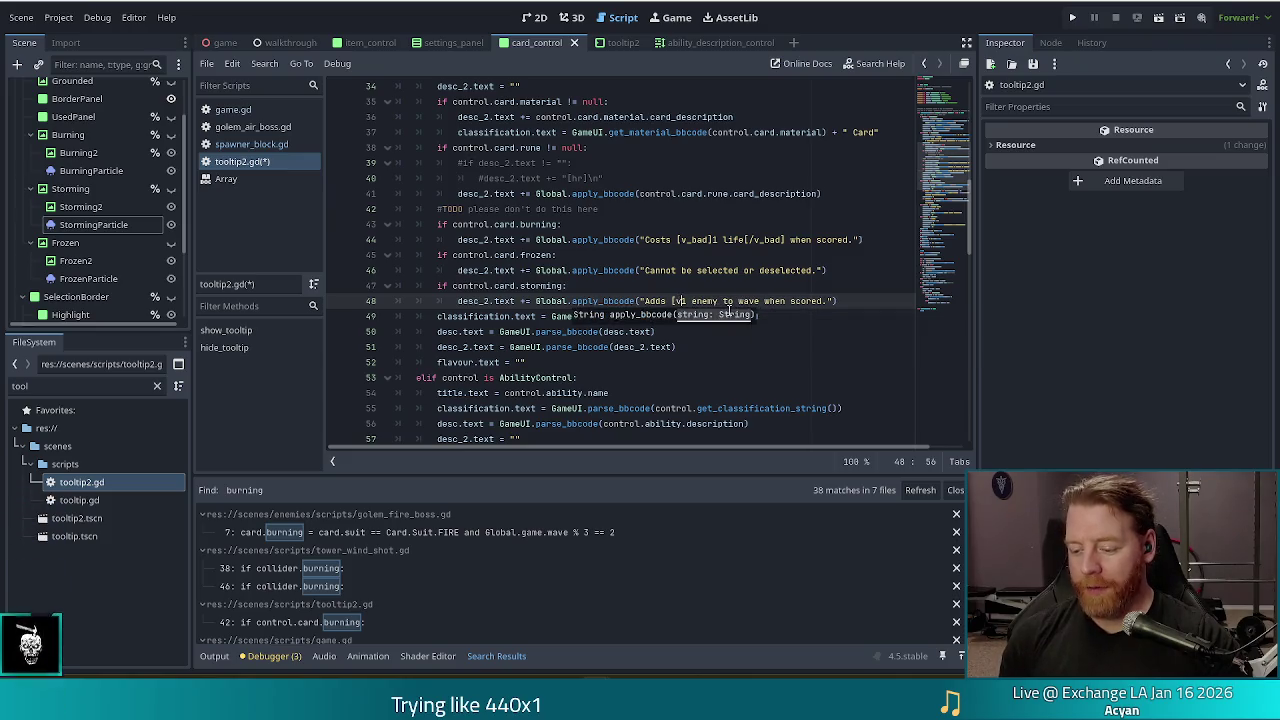
text(bad]1 enemy)
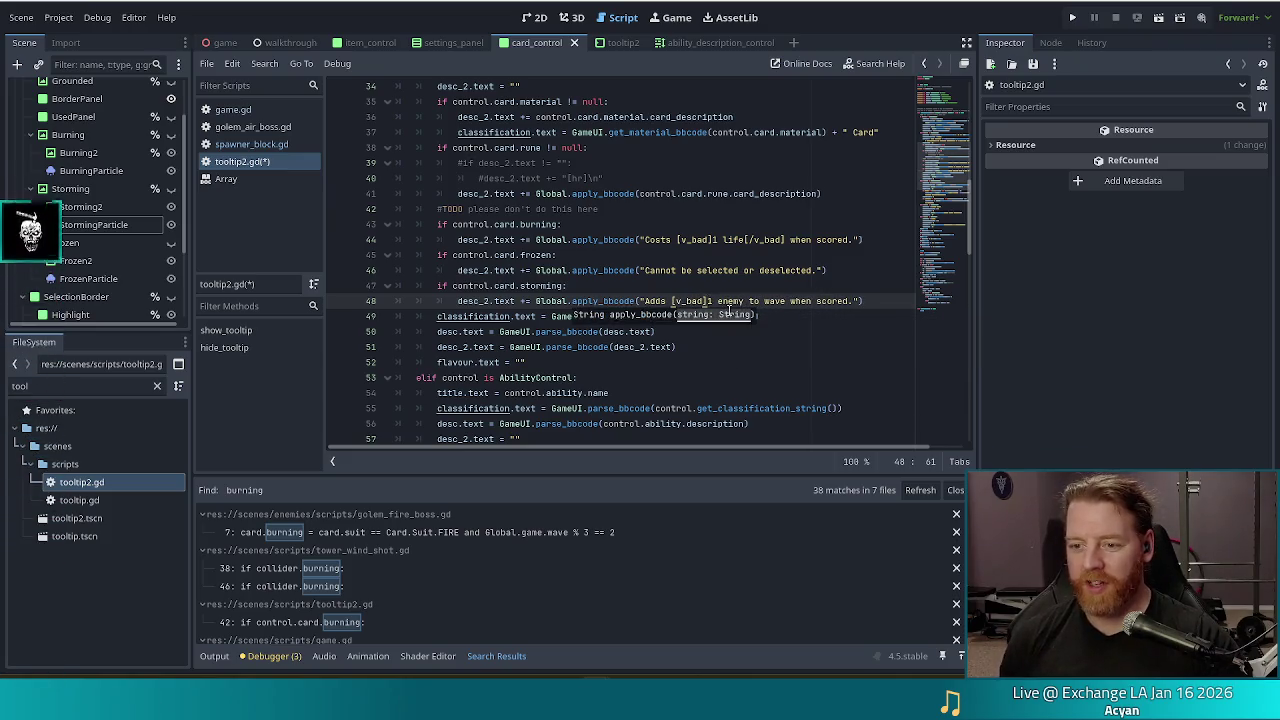
text([/v_bad)
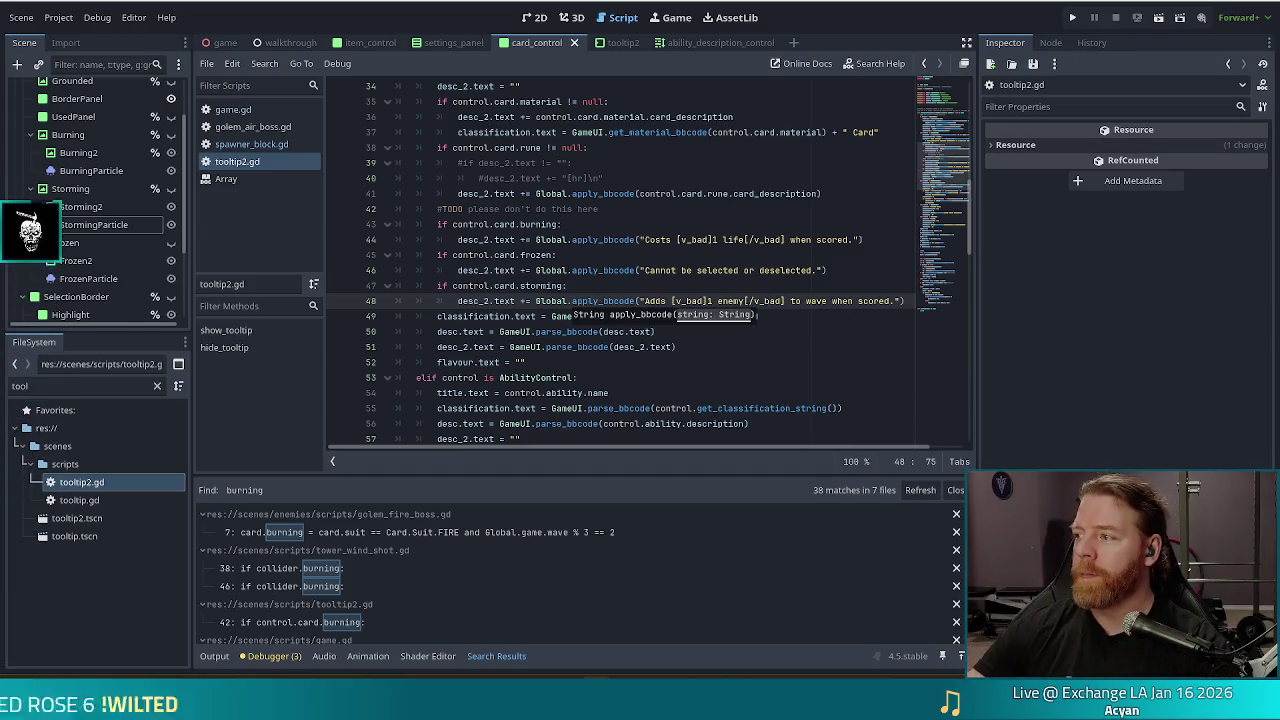
click(720, 259)
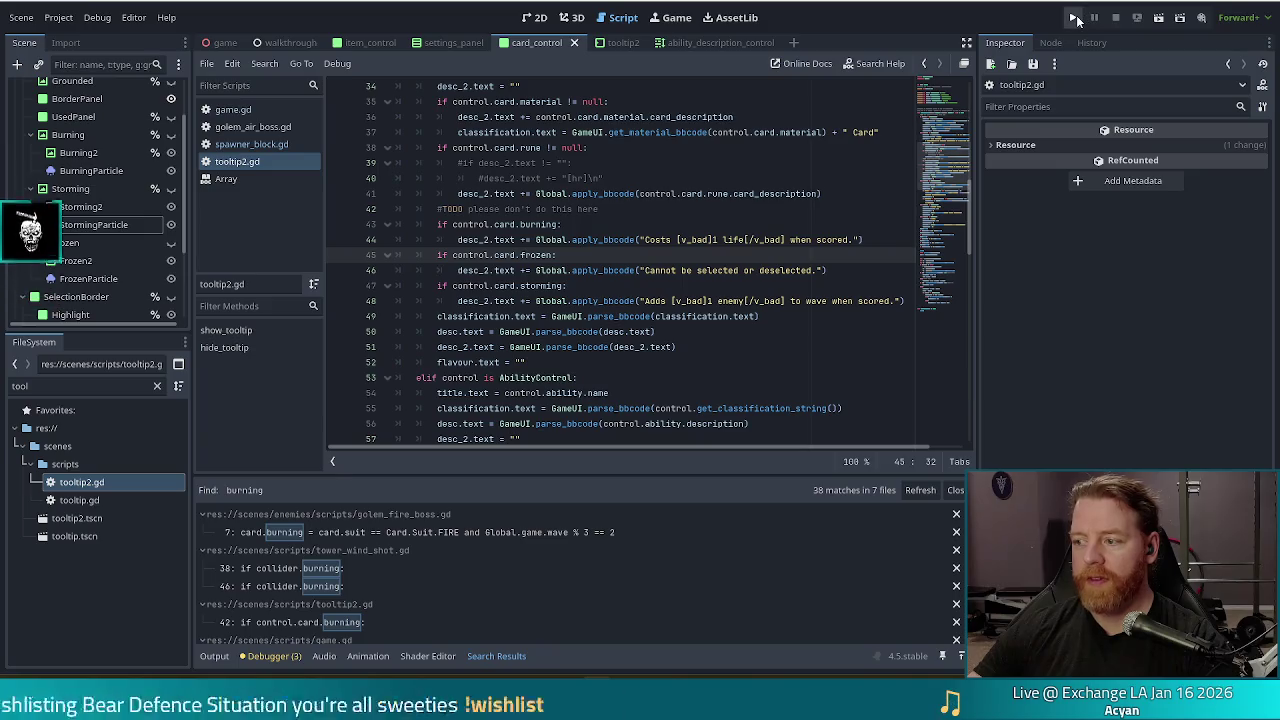
Step: Run the game, start a new game, and set the enemy to golem_air_normal via the console
click(1074, 18)
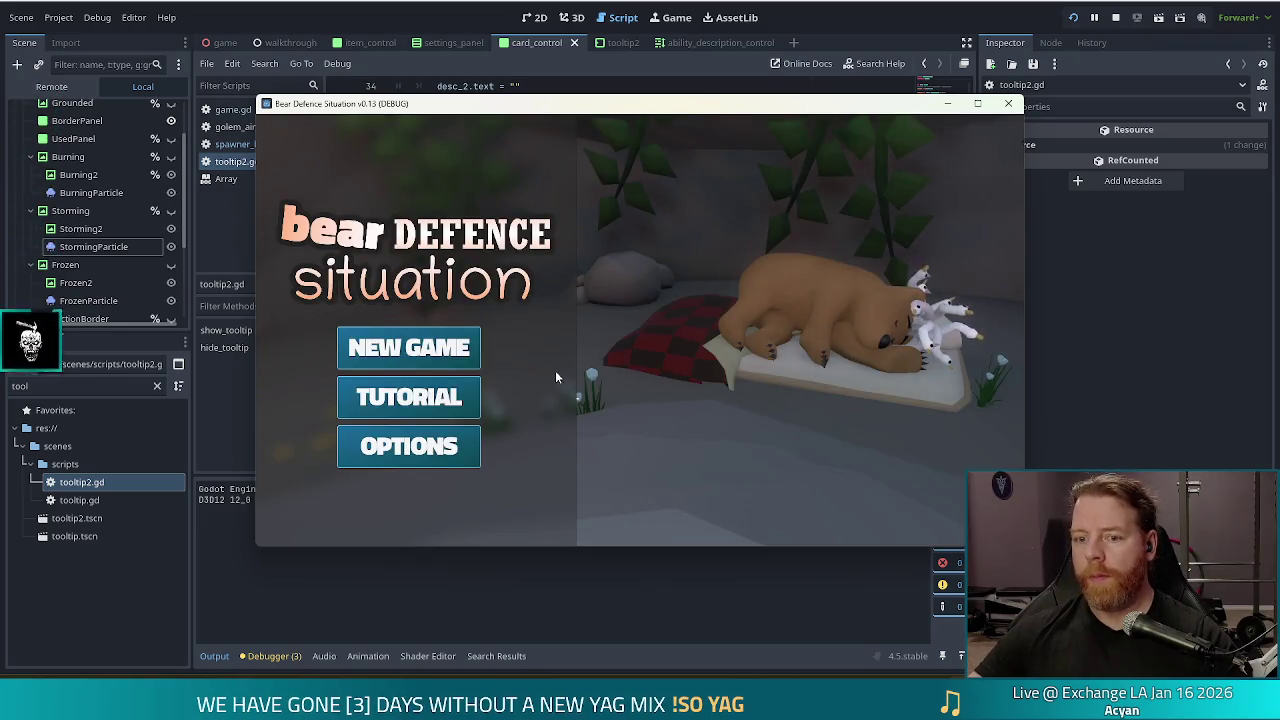
click(440, 355)
key(grave)
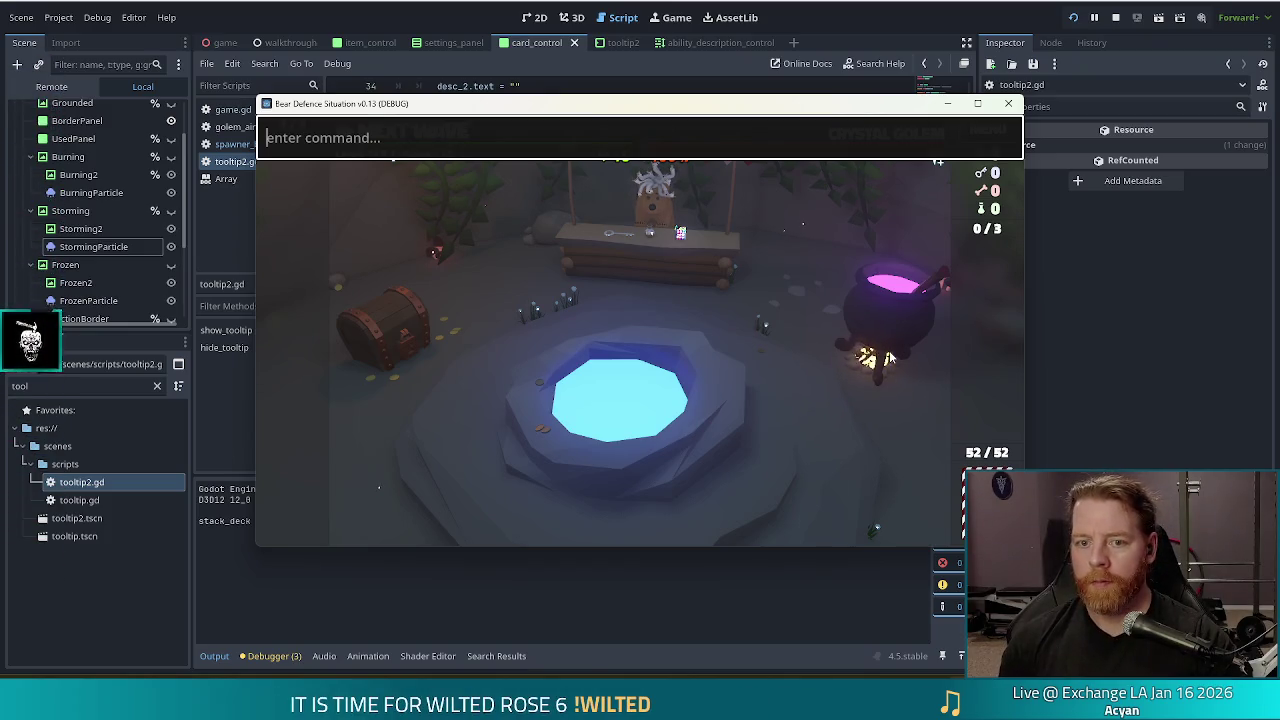
text(add)
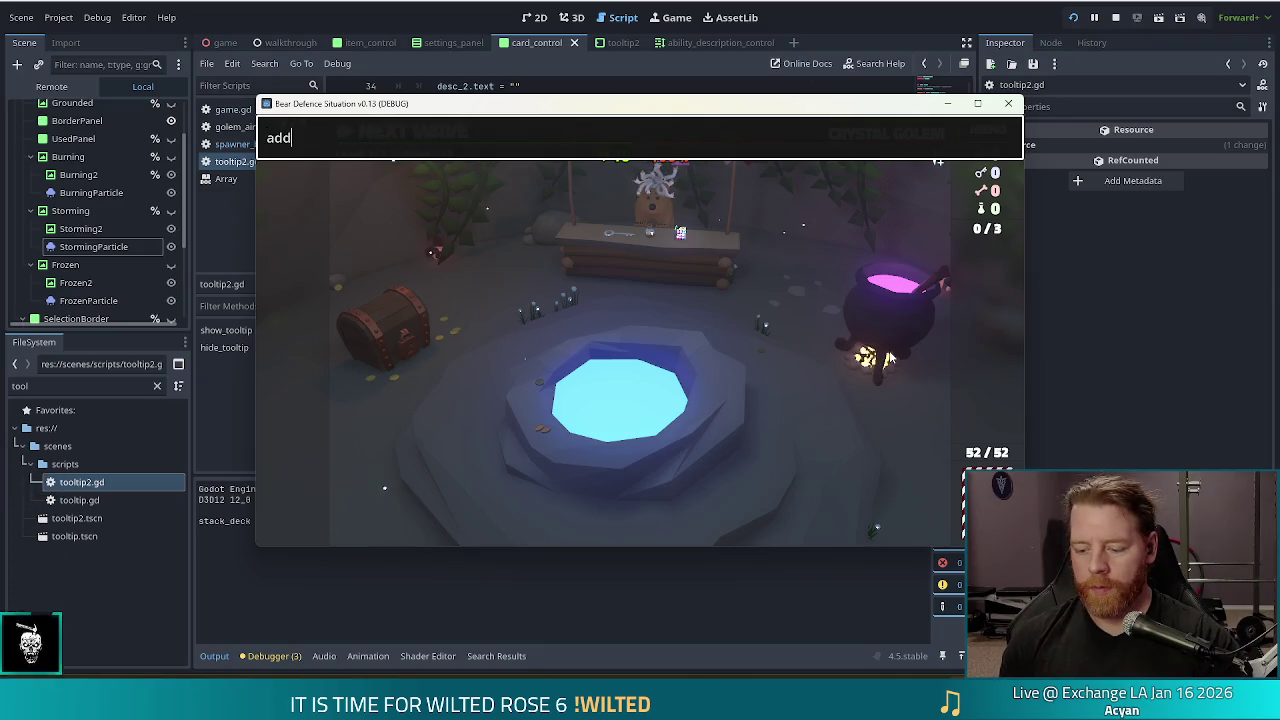
text(_)
key(BackSpace)
key(BackSpace)
key(BackSpace)
text(set)
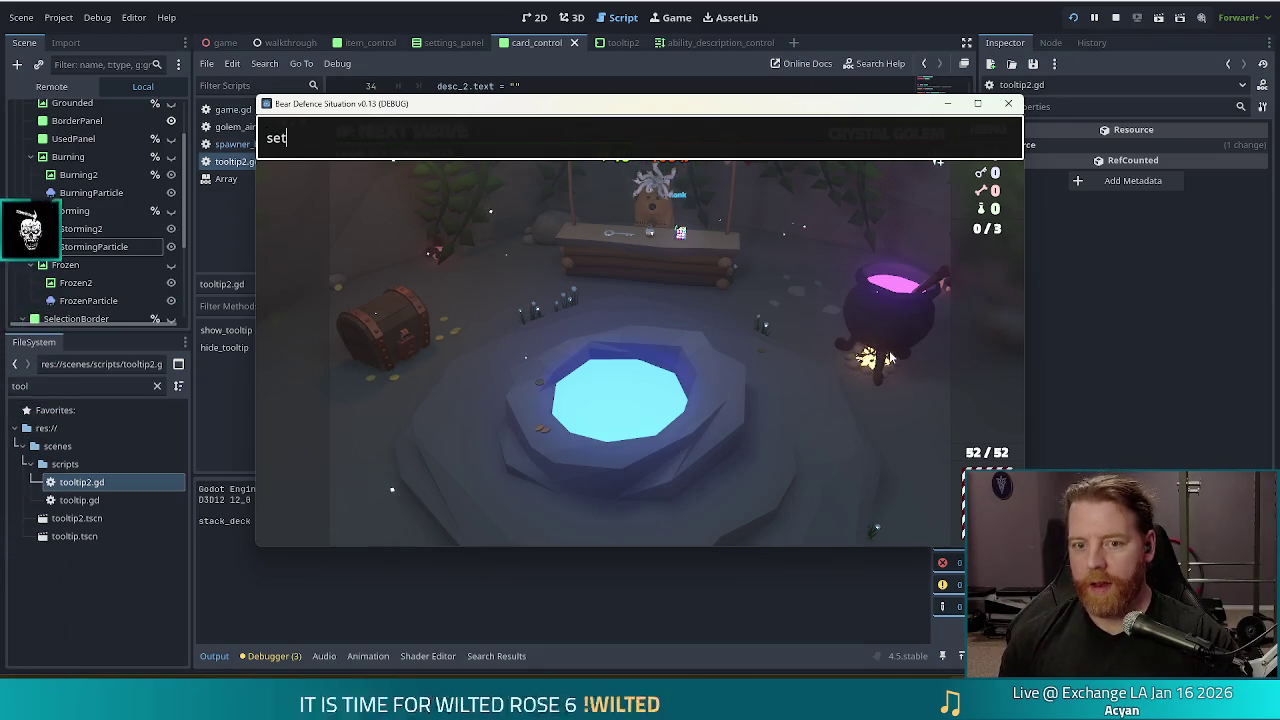
text(_enemy go)
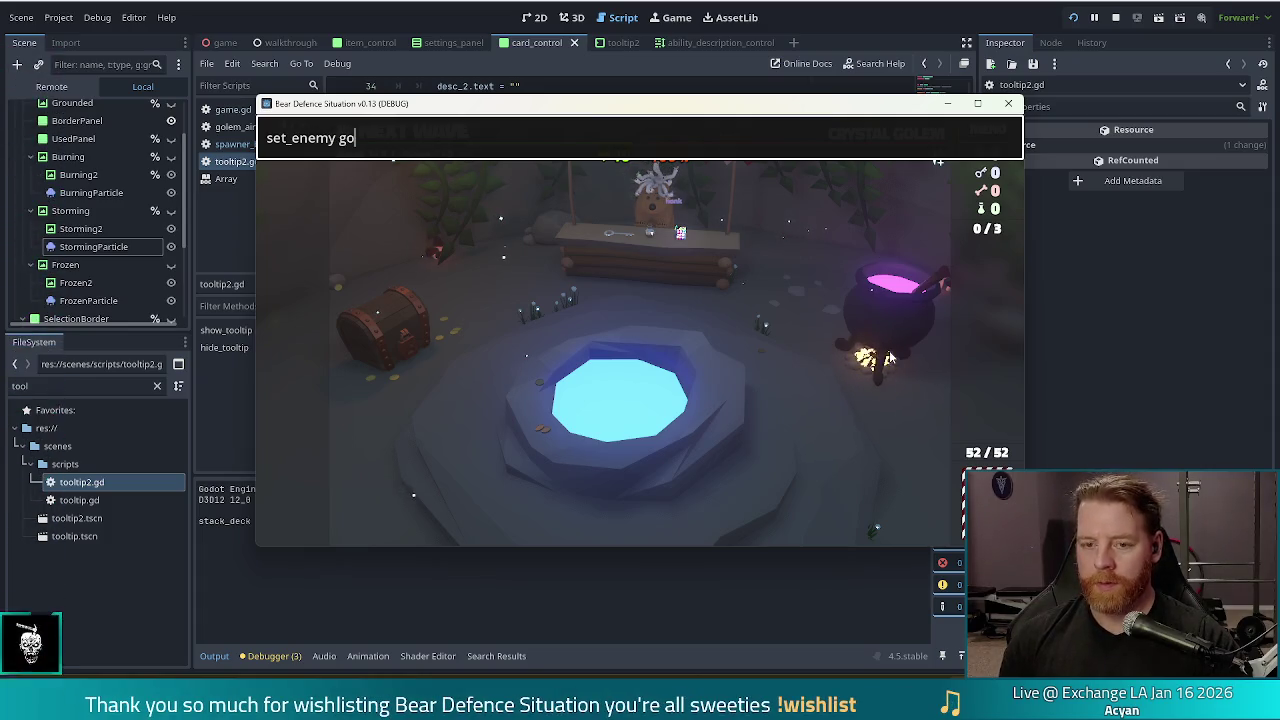
text(lem_air_normal)
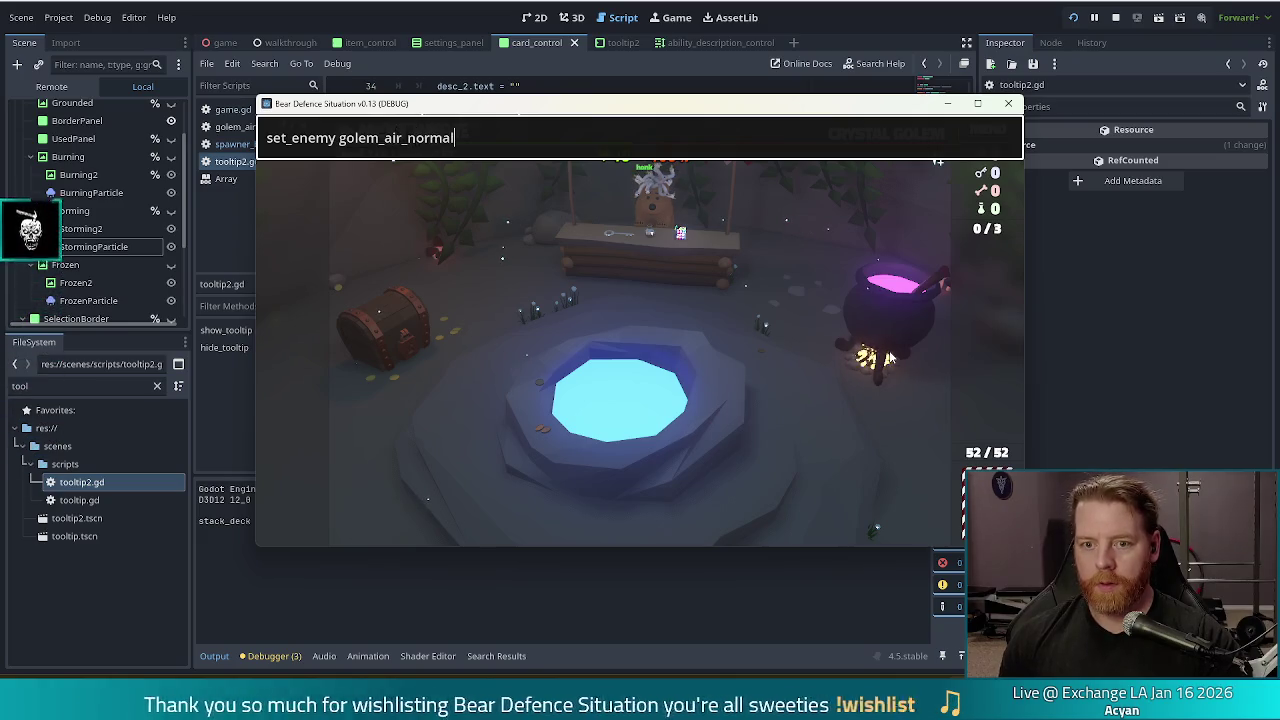
key(Return)
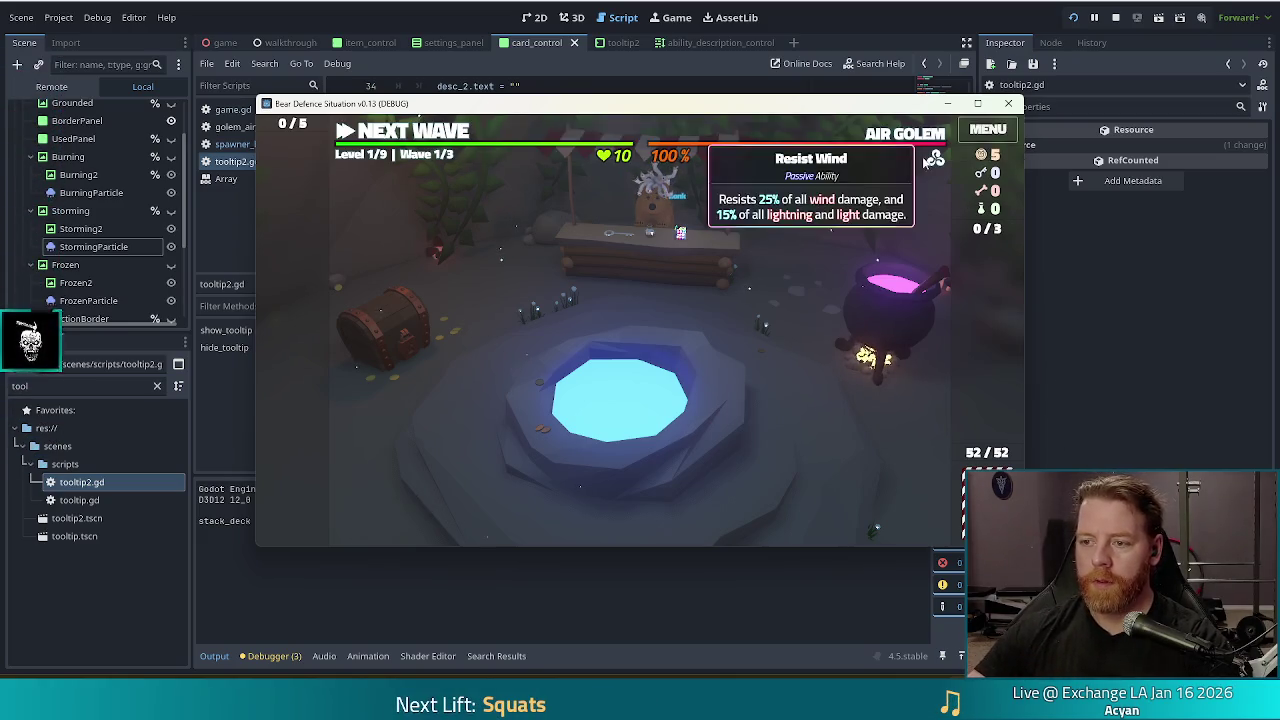
Step: Dismiss the Air Golem overview and skip the waves with space to reach wave 3/3
mouse_move(929, 138)
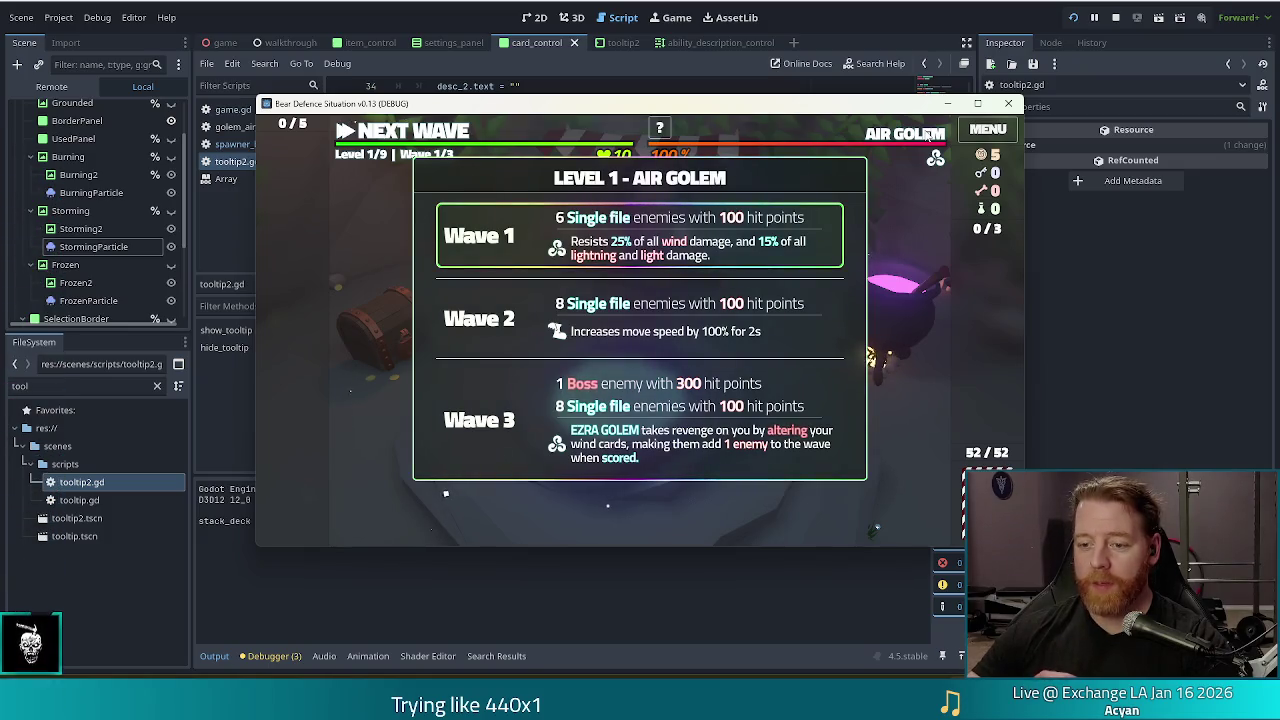
click(405, 161)
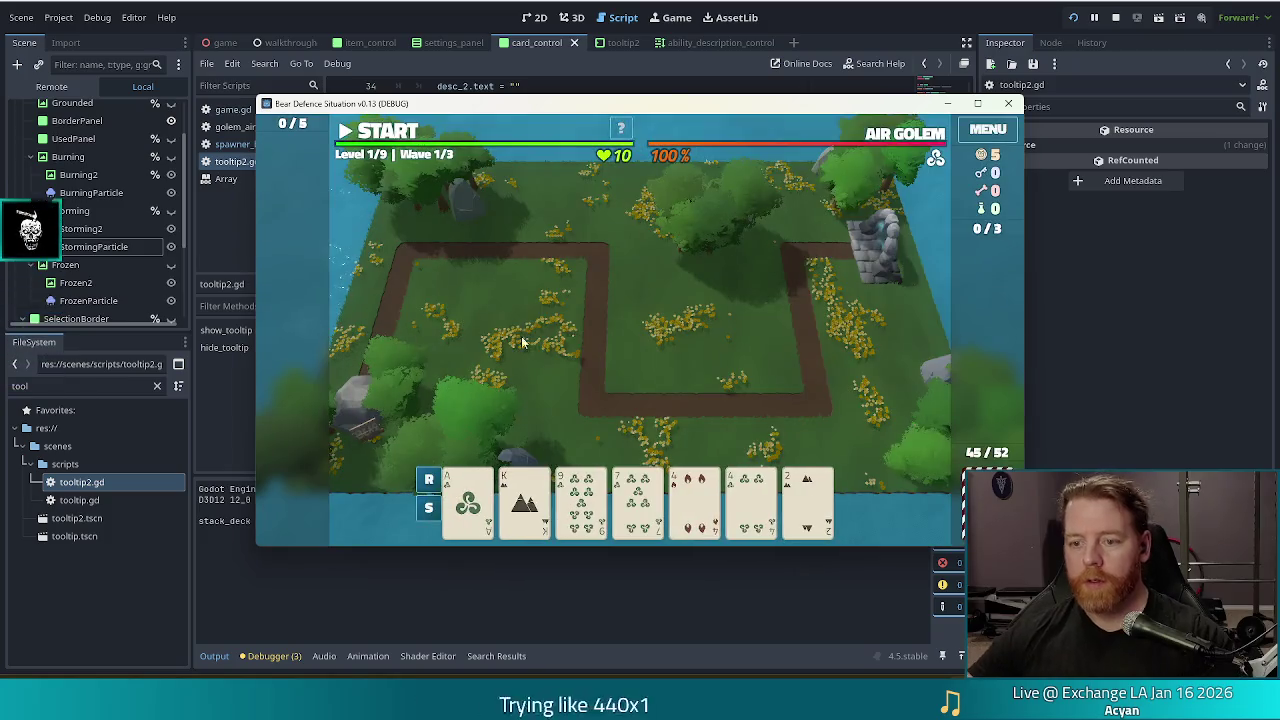
key(space)
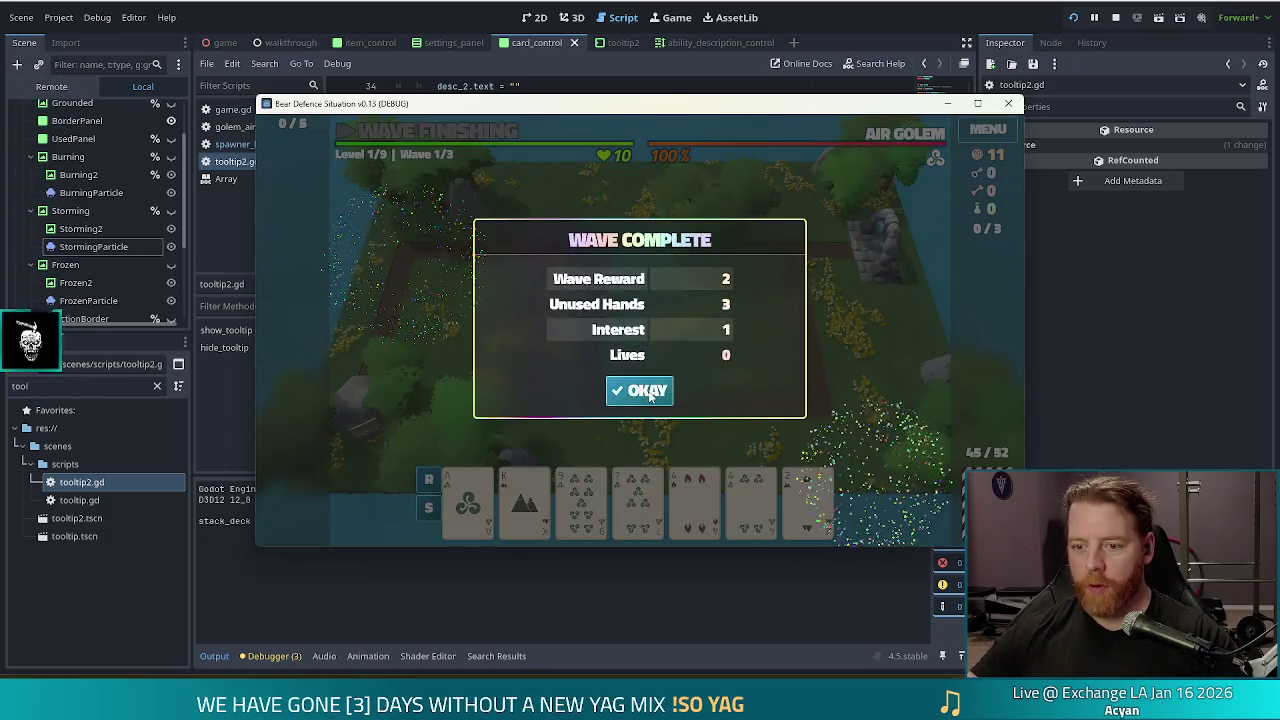
click(650, 392)
key(space)
click(645, 388)
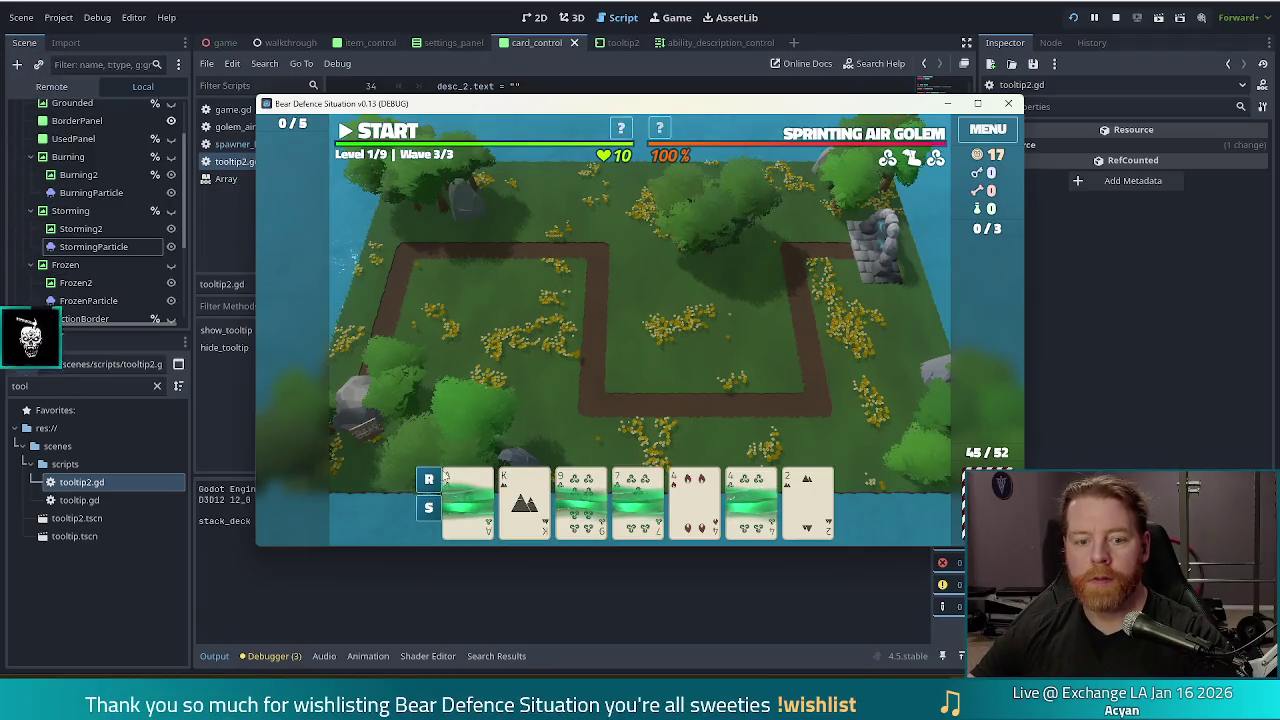
Step: Filter the file list for 'earth golem boss' and open its script
click(77, 388)
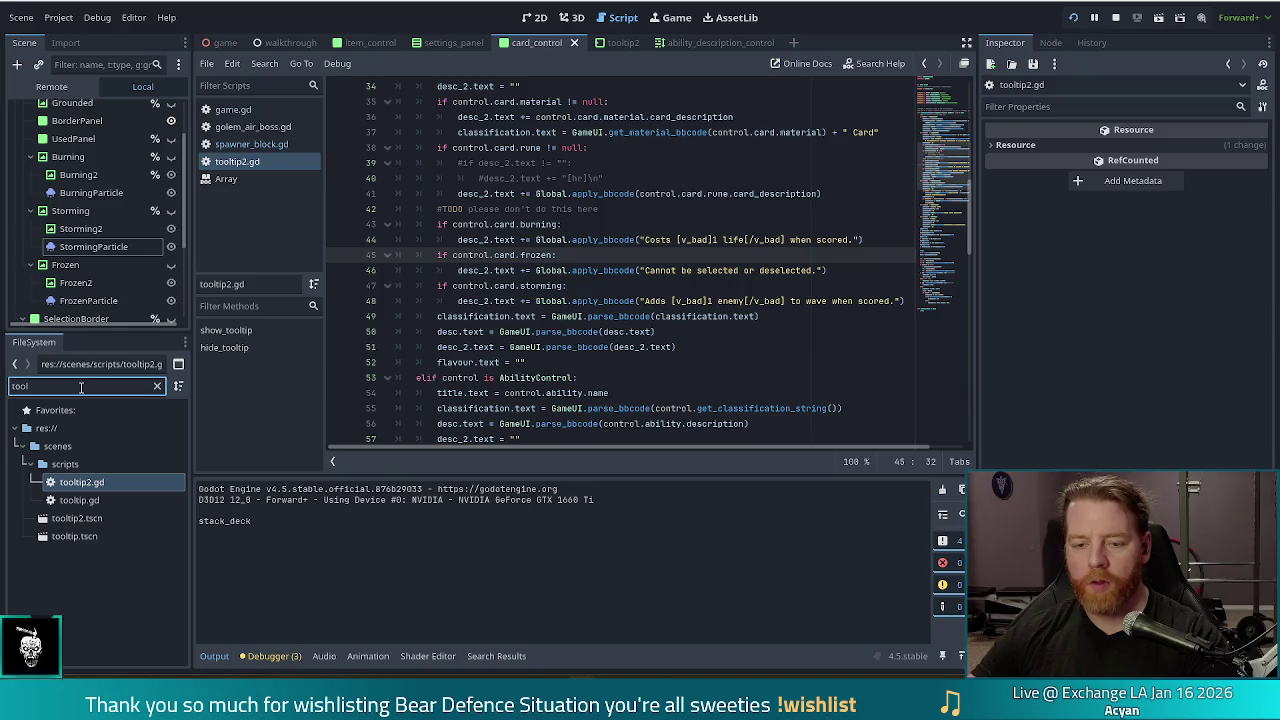
double_click(81, 388)
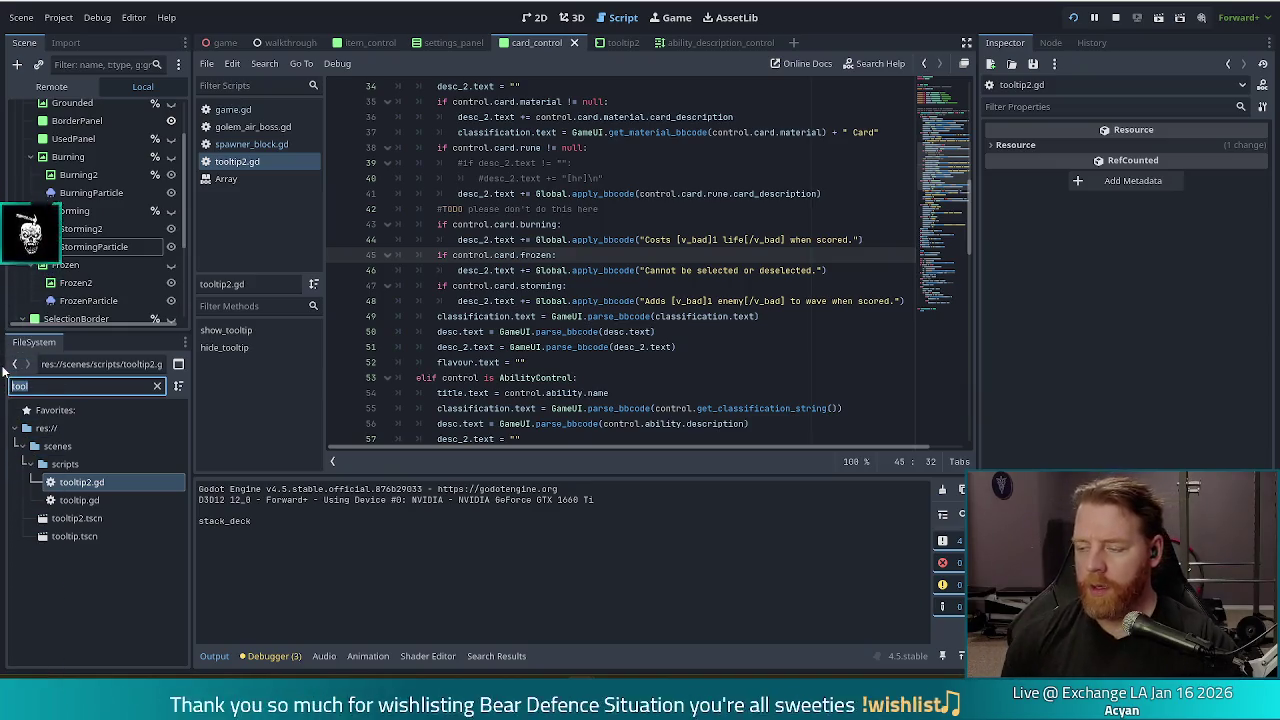
text(earth)
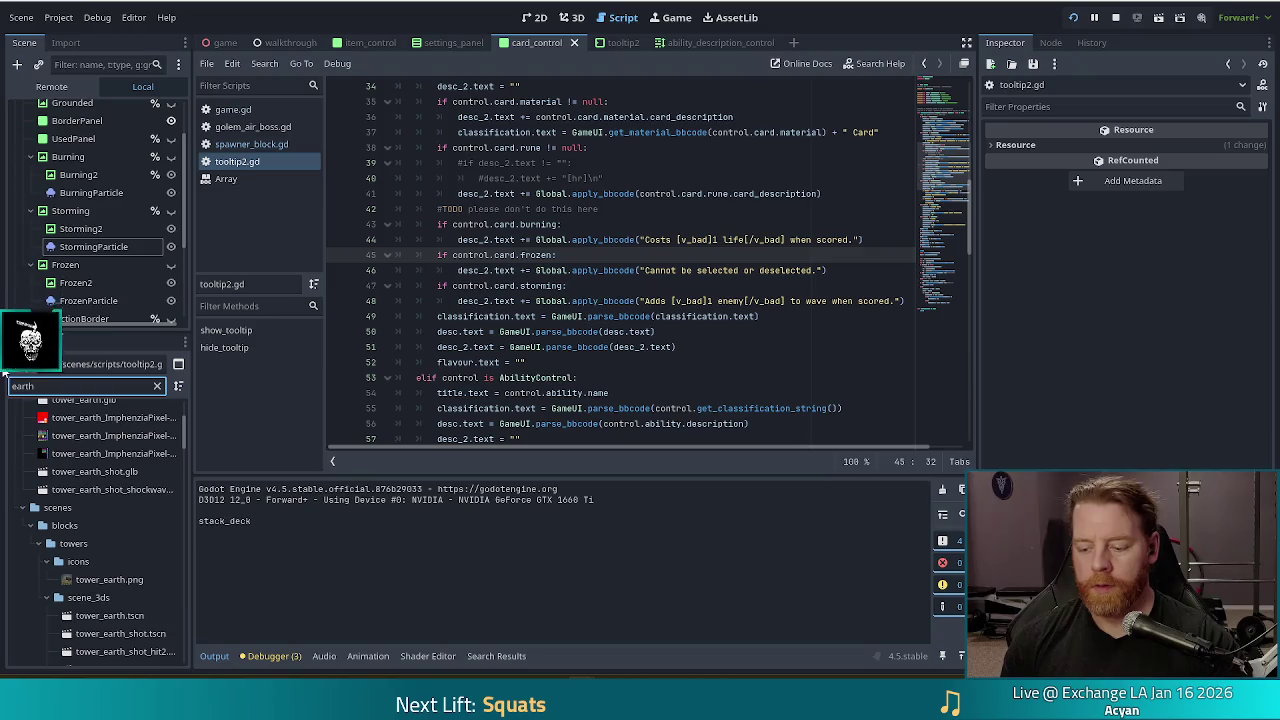
text( golem boss)
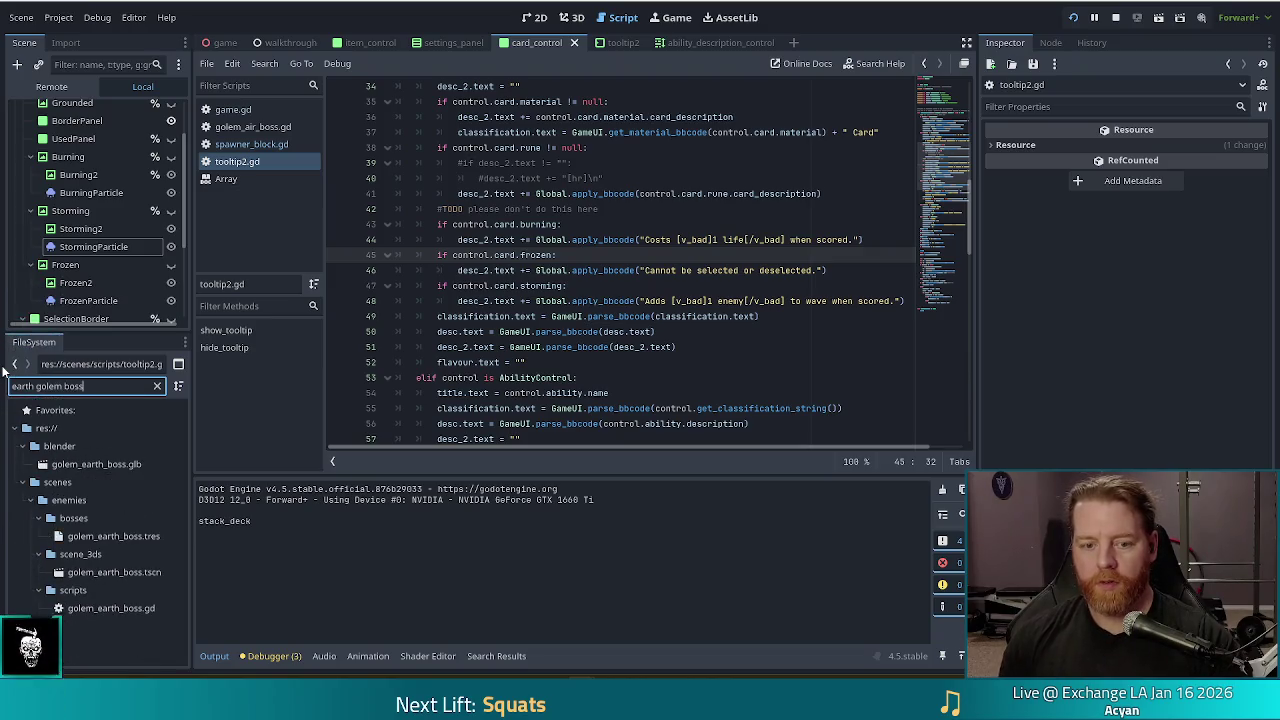
click(140, 536)
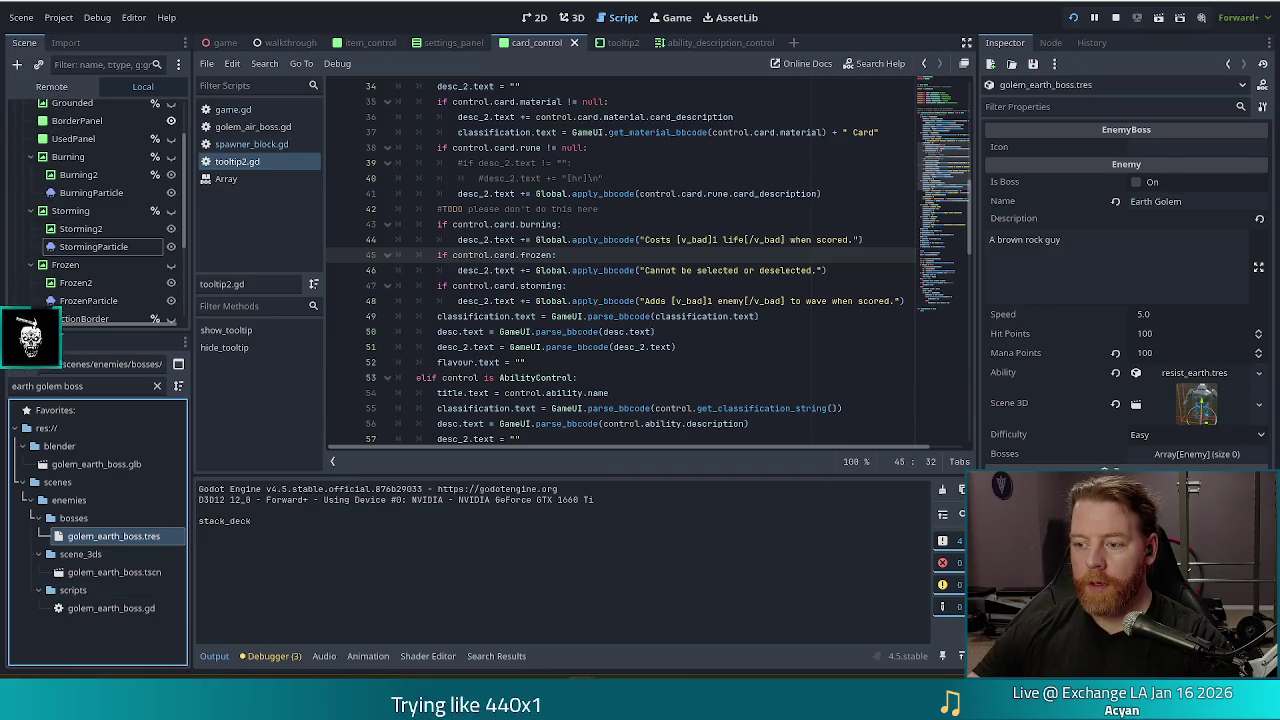
double_click(111, 608)
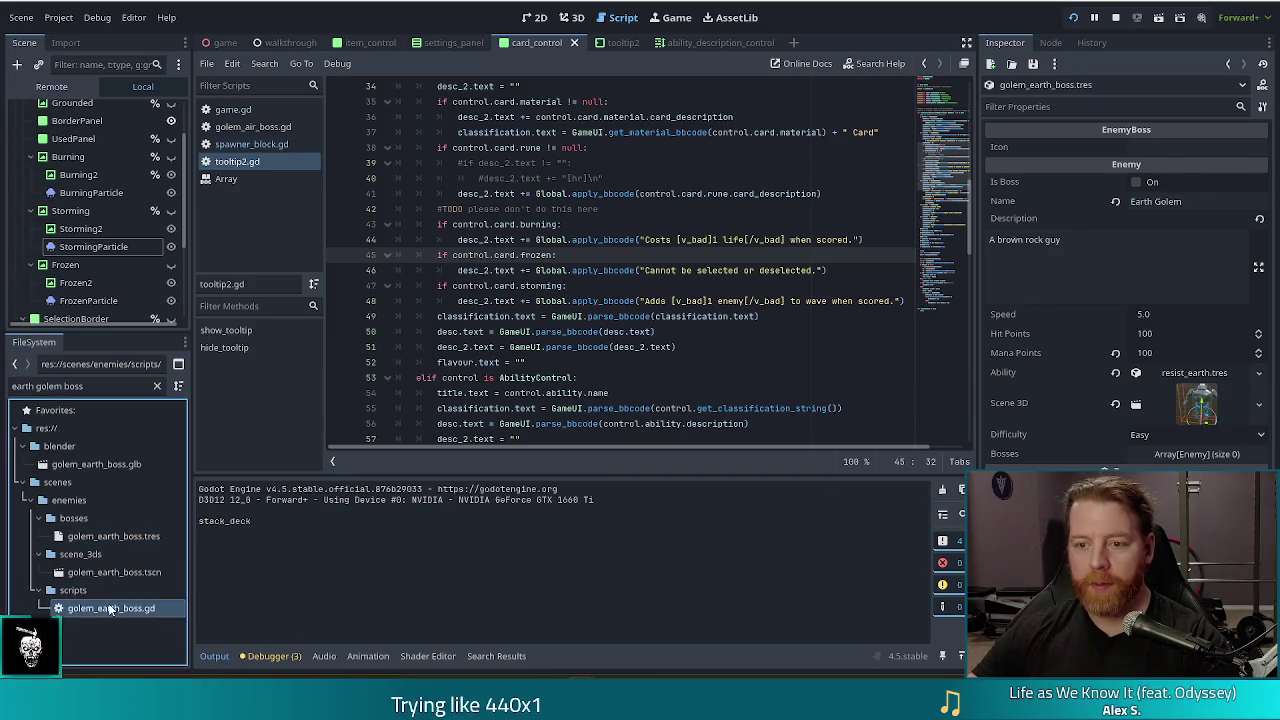
Step: Write process_cards to ground EARTH-suit cards when wave % 3 == 2
click(707, 178)
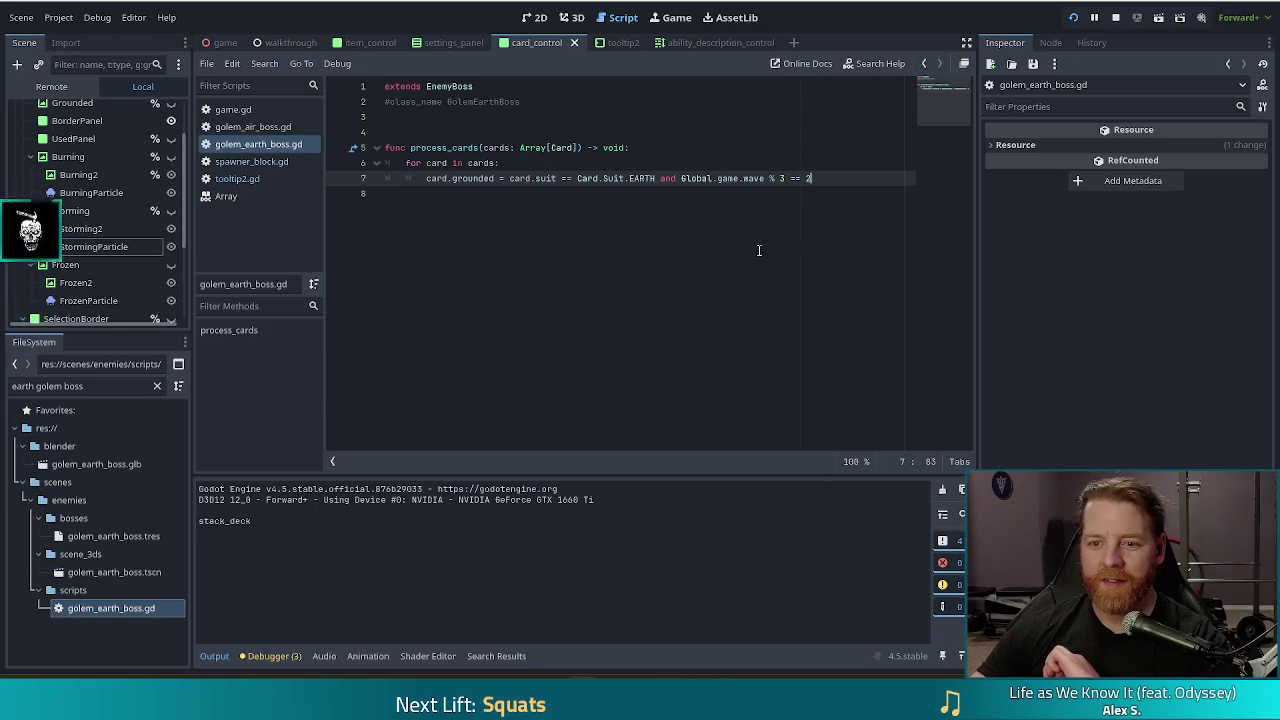
click(680, 305)
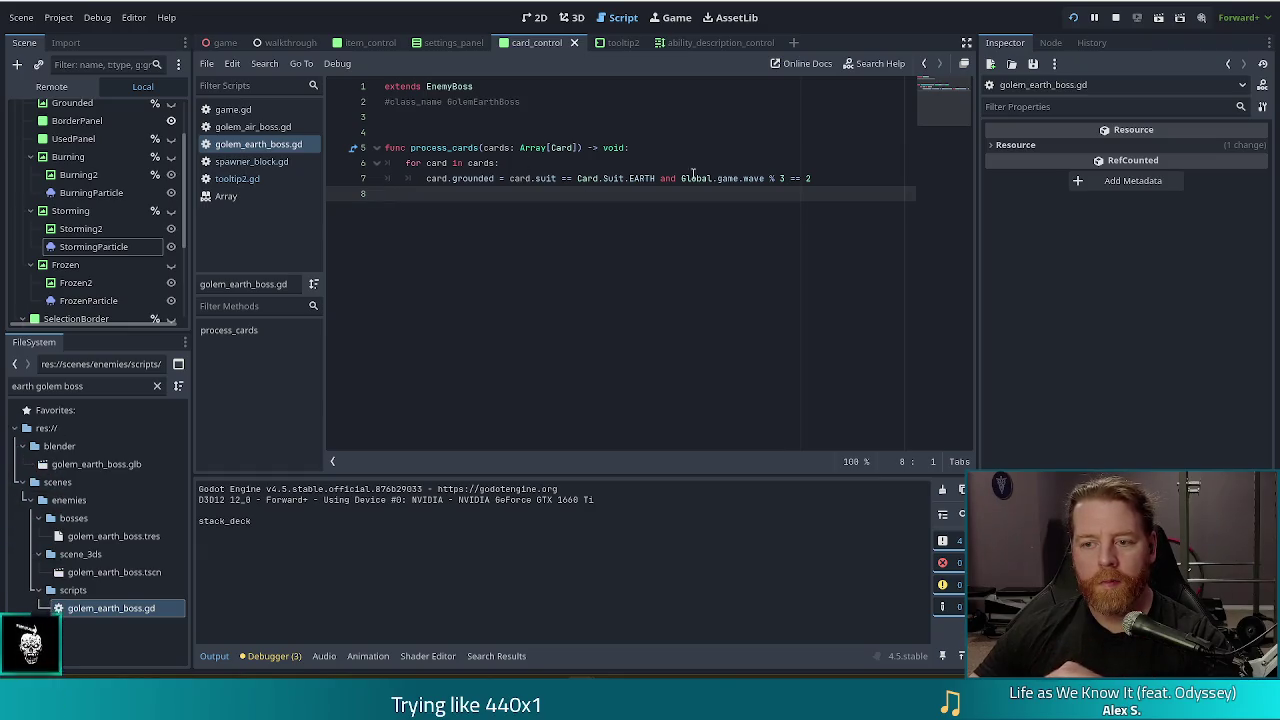
click(463, 177)
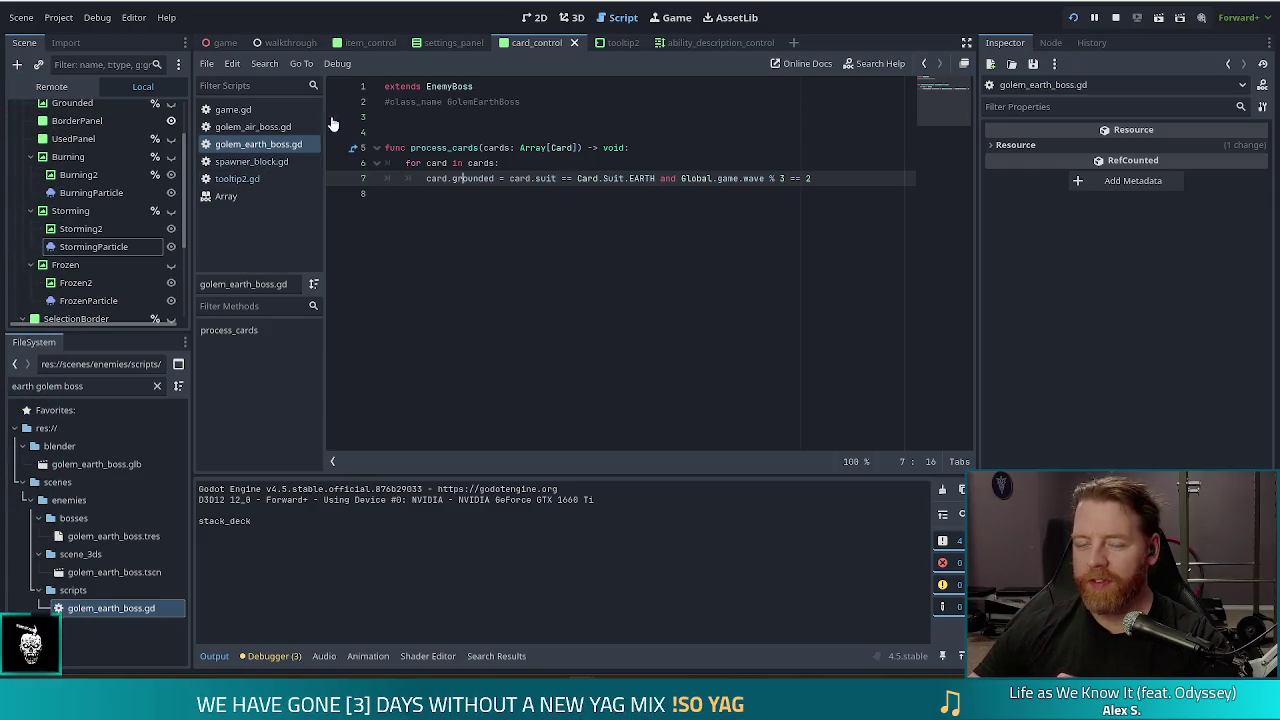
click(233, 109)
Step: Switch to game.gd and jump to the _score_card function definition
click(537, 245)
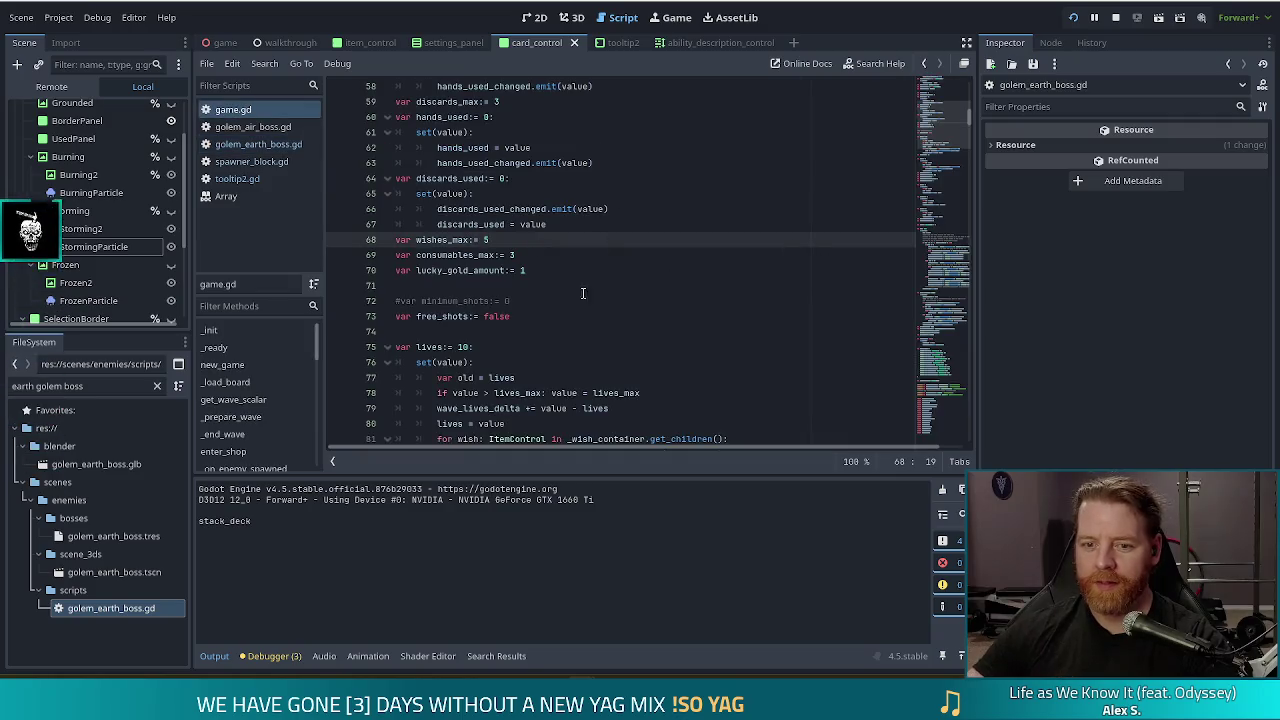
scroll(258, 417, down, 5)
scroll(260, 416, down, 5)
click(210, 449)
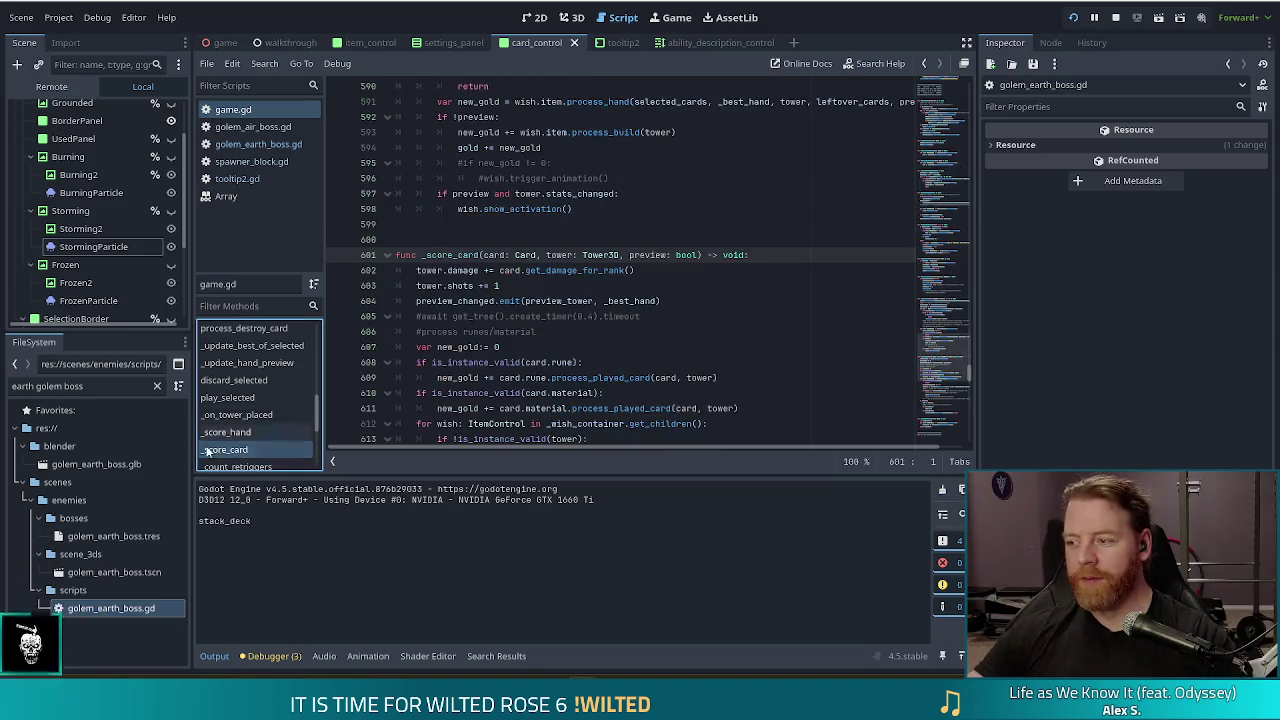
Step: Read through _score_card's commented await line, wish-processing loop and burning status check
click(756, 315)
scroll(677, 298, down, 1)
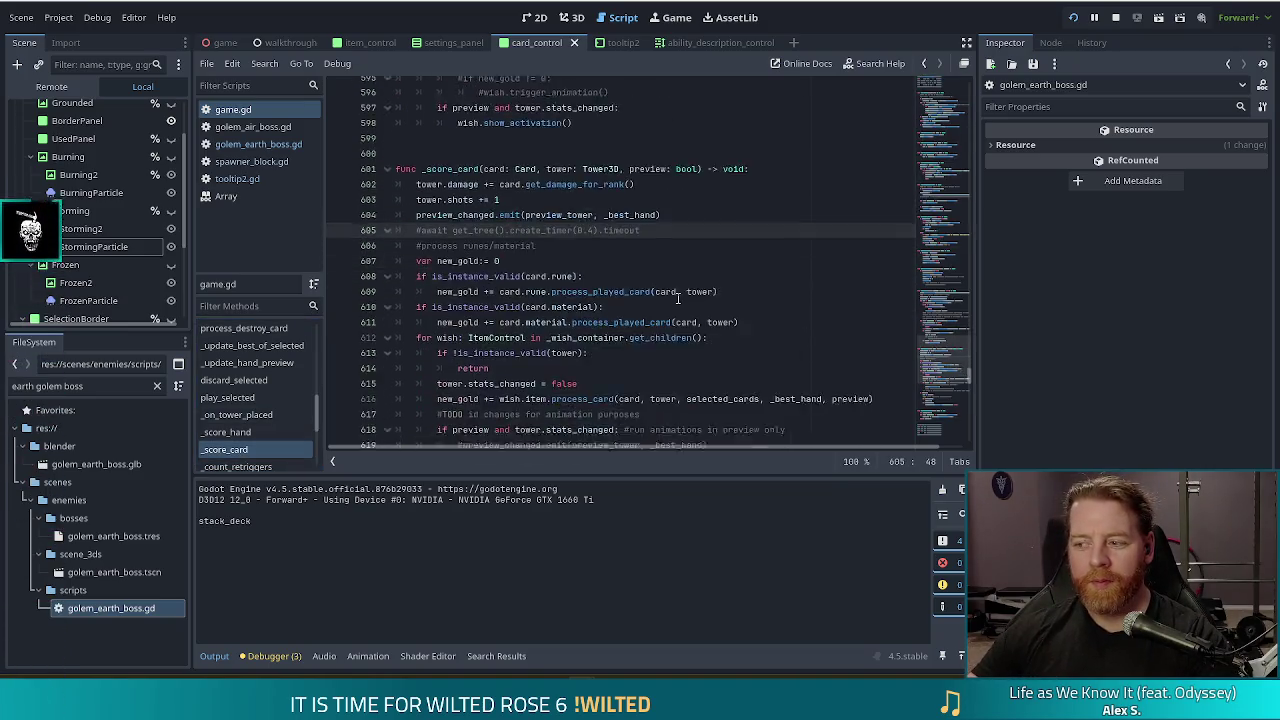
scroll(677, 298, down, 2)
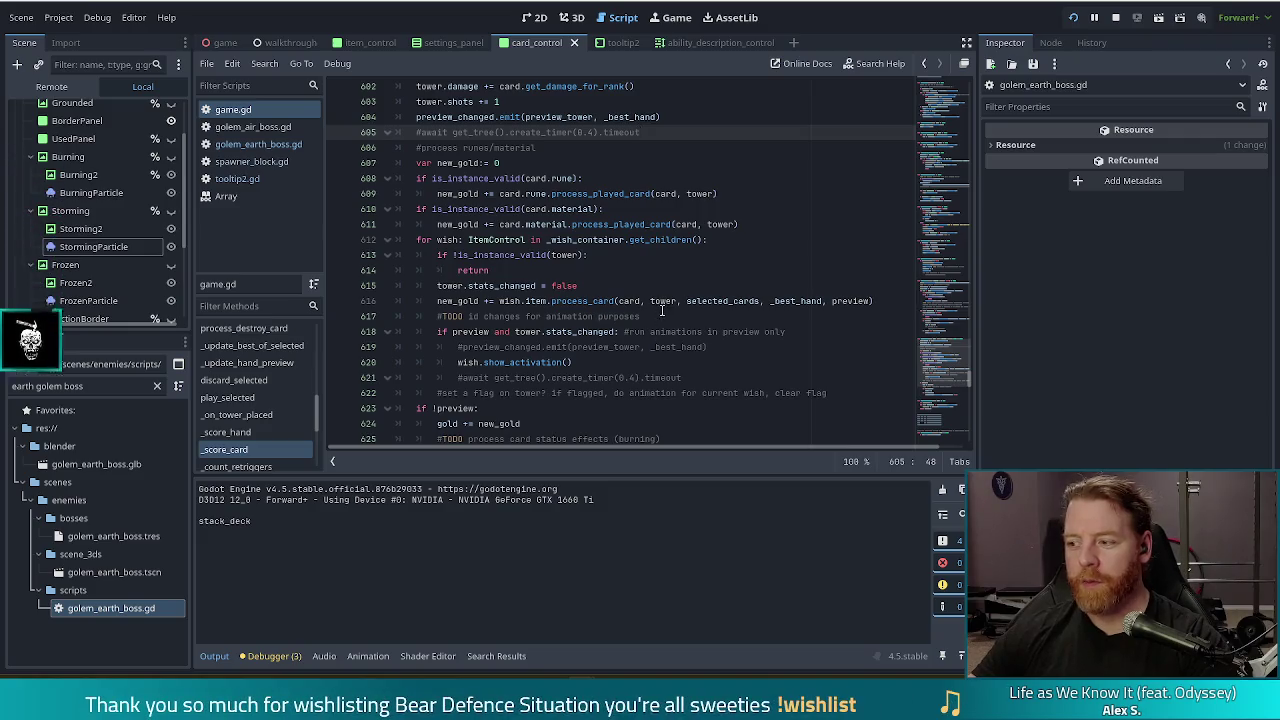
mouse_move(663, 309)
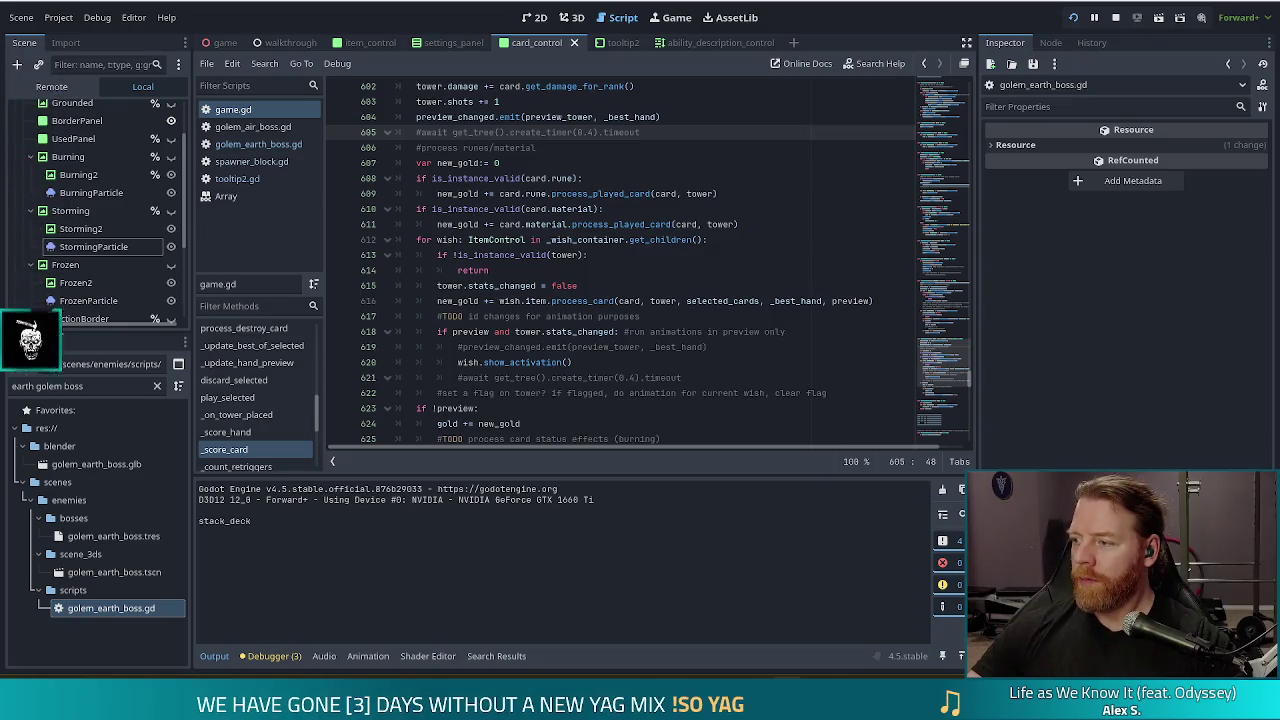
click(553, 285)
scroll(643, 326, down, 3)
click(551, 318)
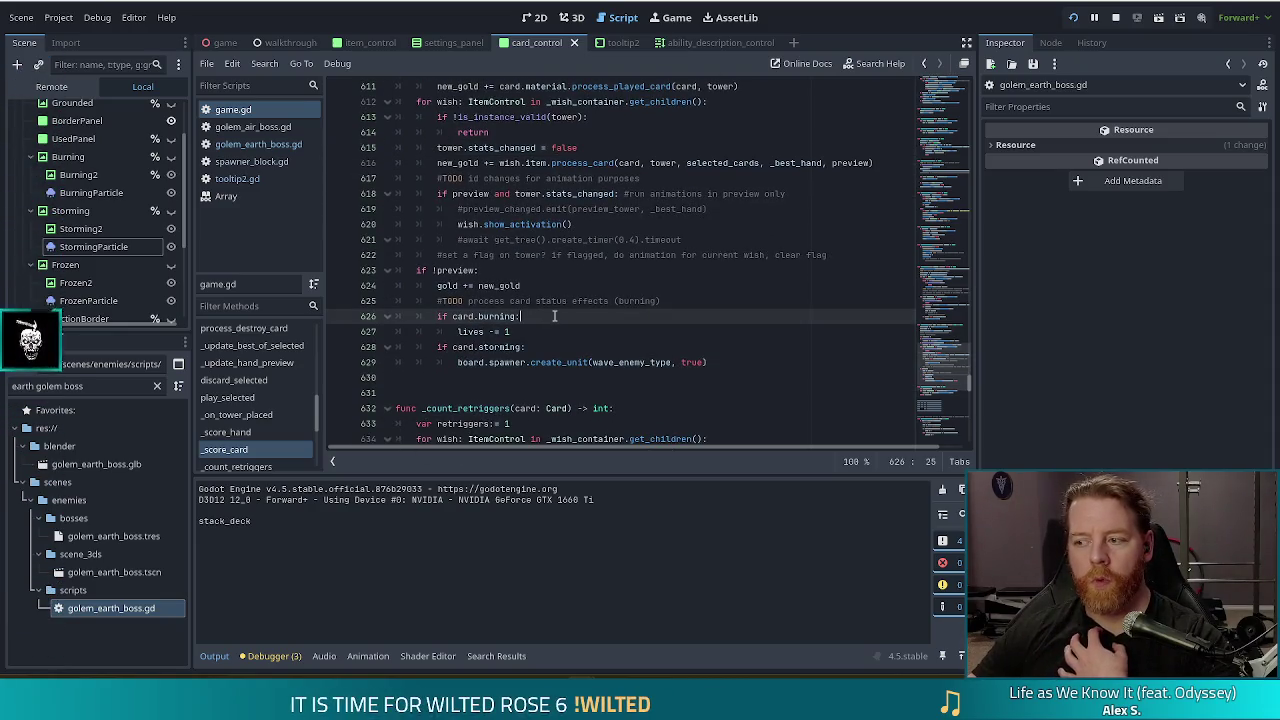
scroll(690, 258, up, 2)
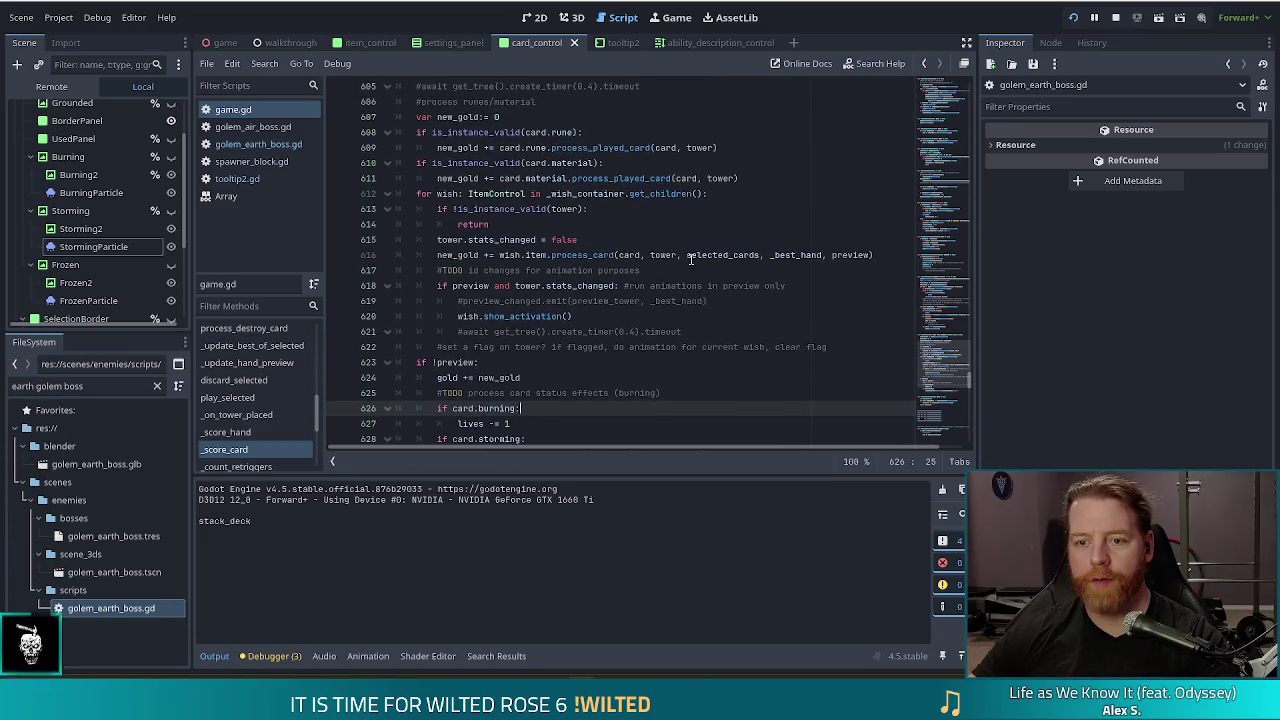
click(586, 178)
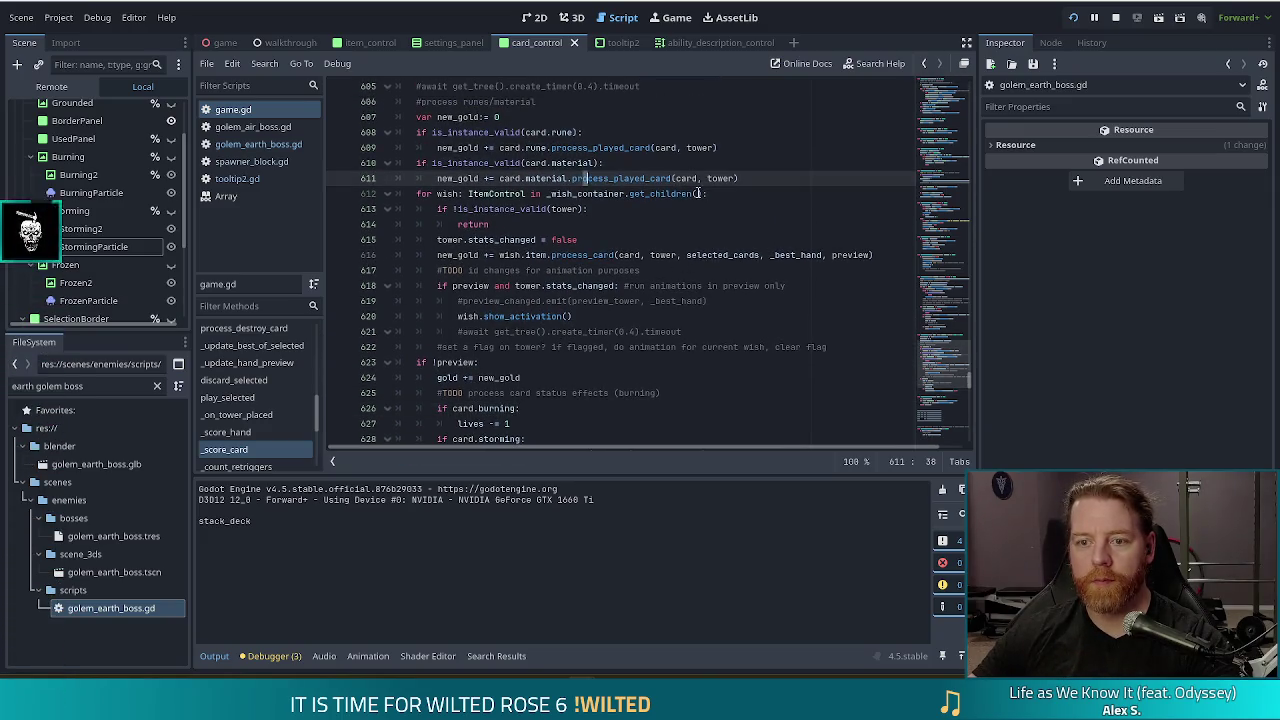
scroll(580, 230, up, 5)
click(577, 284)
Step: Review the damage, shots and material gold lines, then add a blank line opening _score_card
click(577, 270)
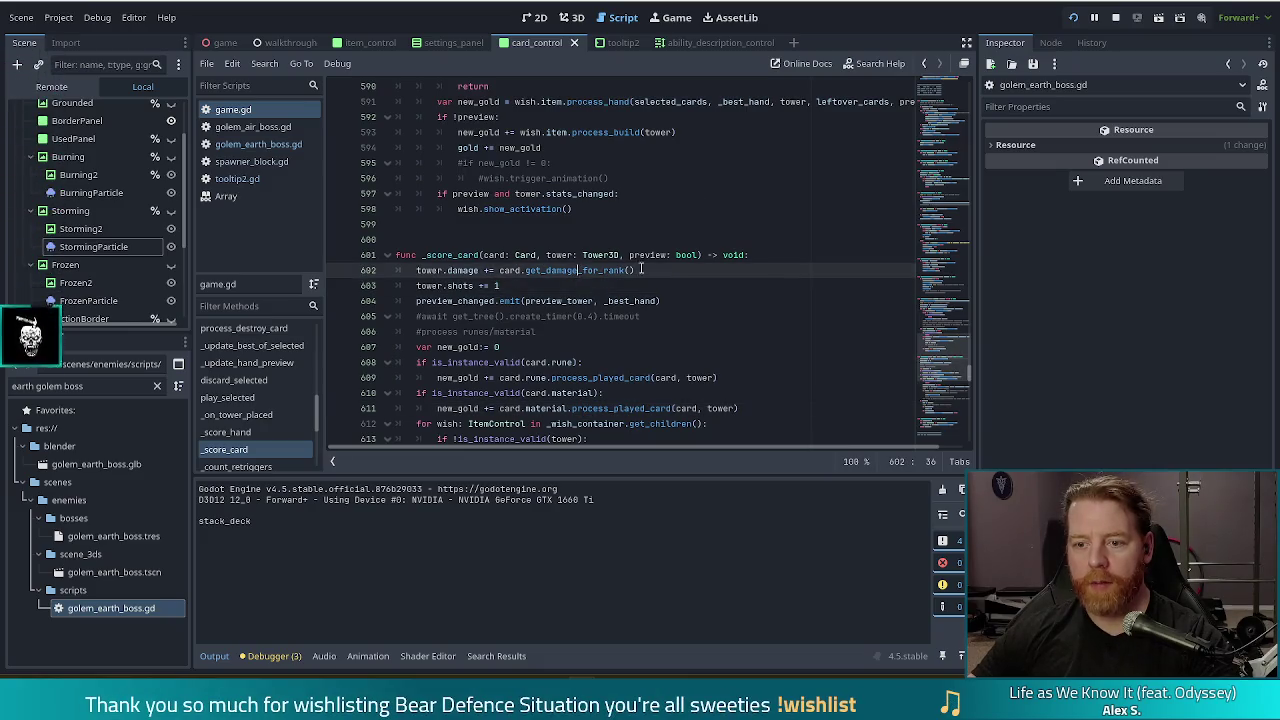
click(660, 270)
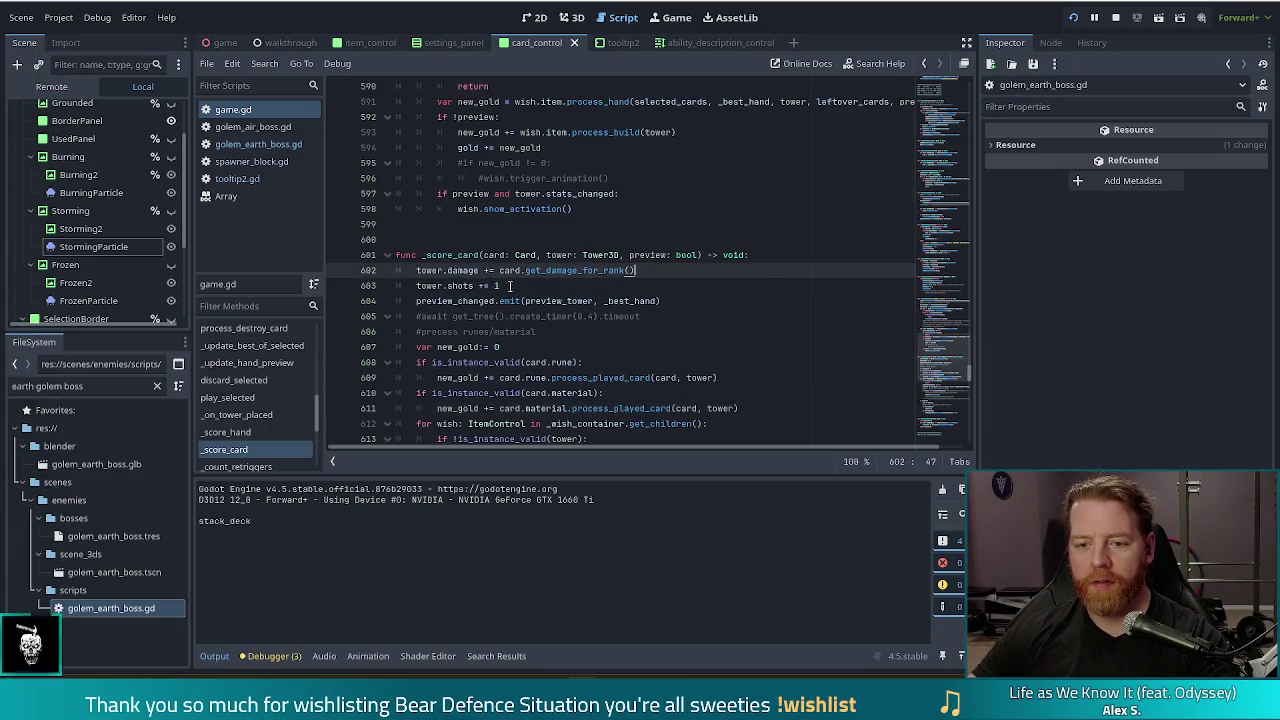
click(505, 286)
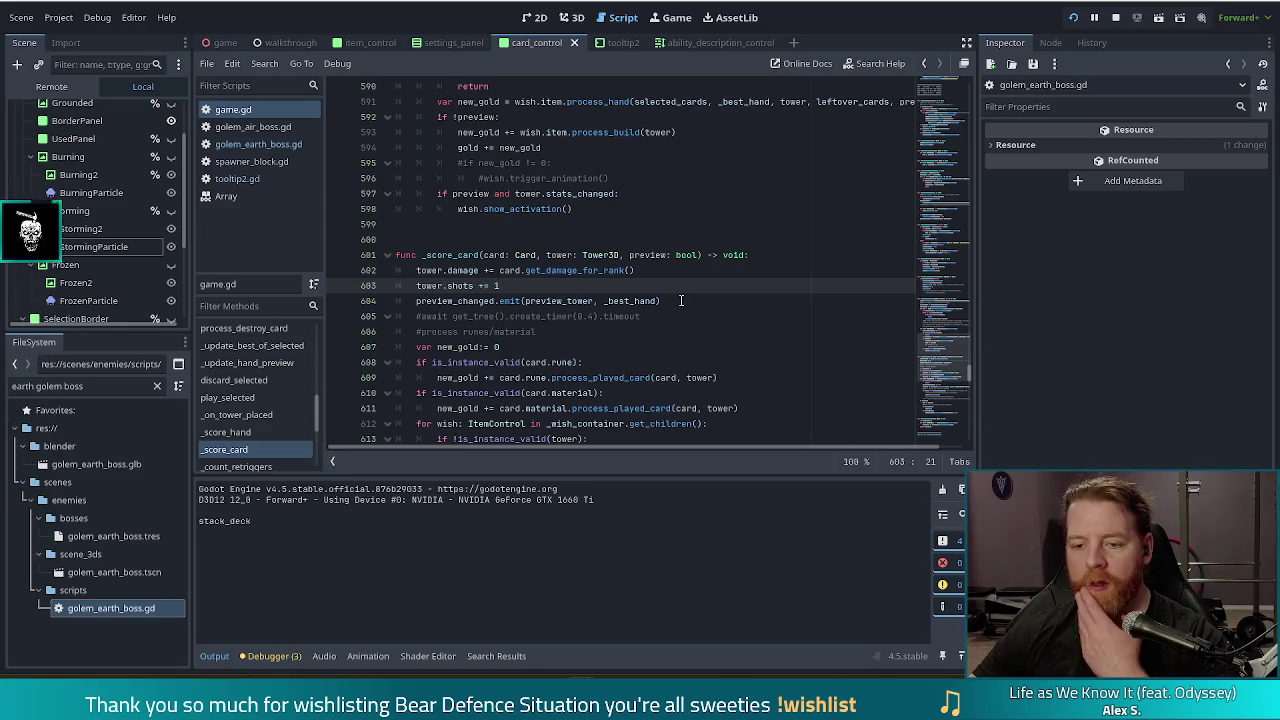
scroll(681, 300, down, 1)
scroll(668, 285, down, 1)
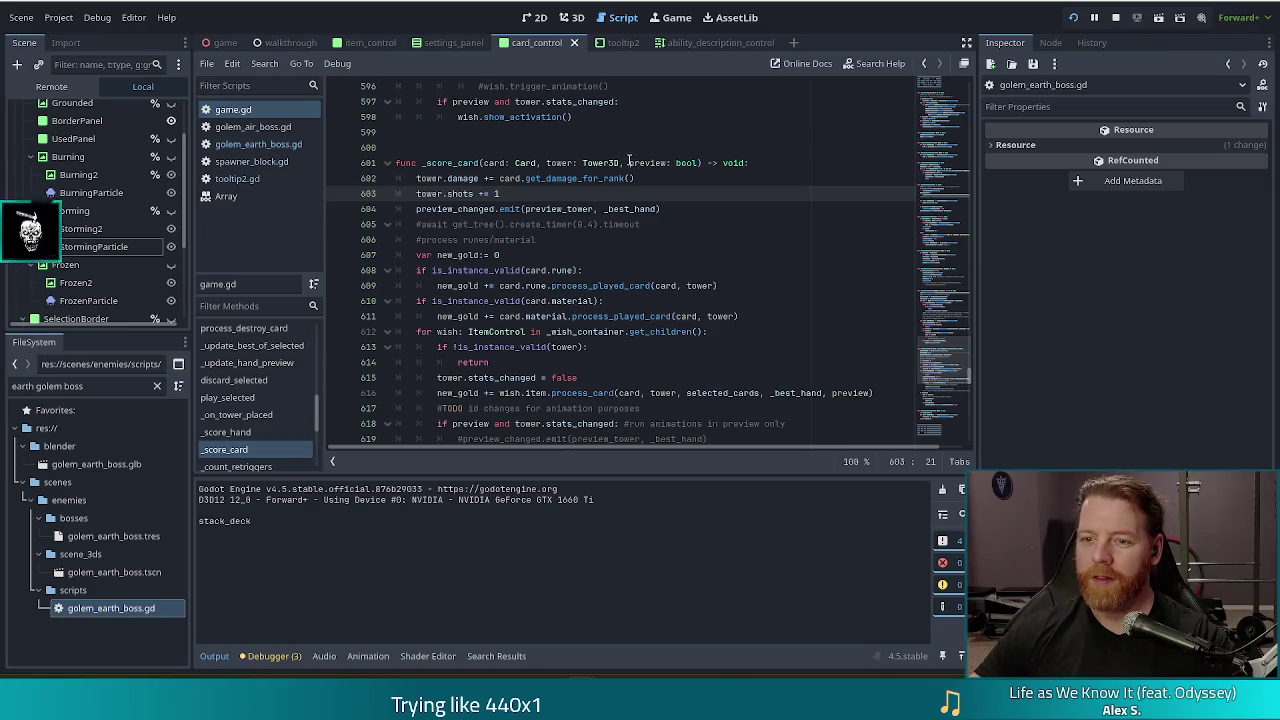
click(752, 162)
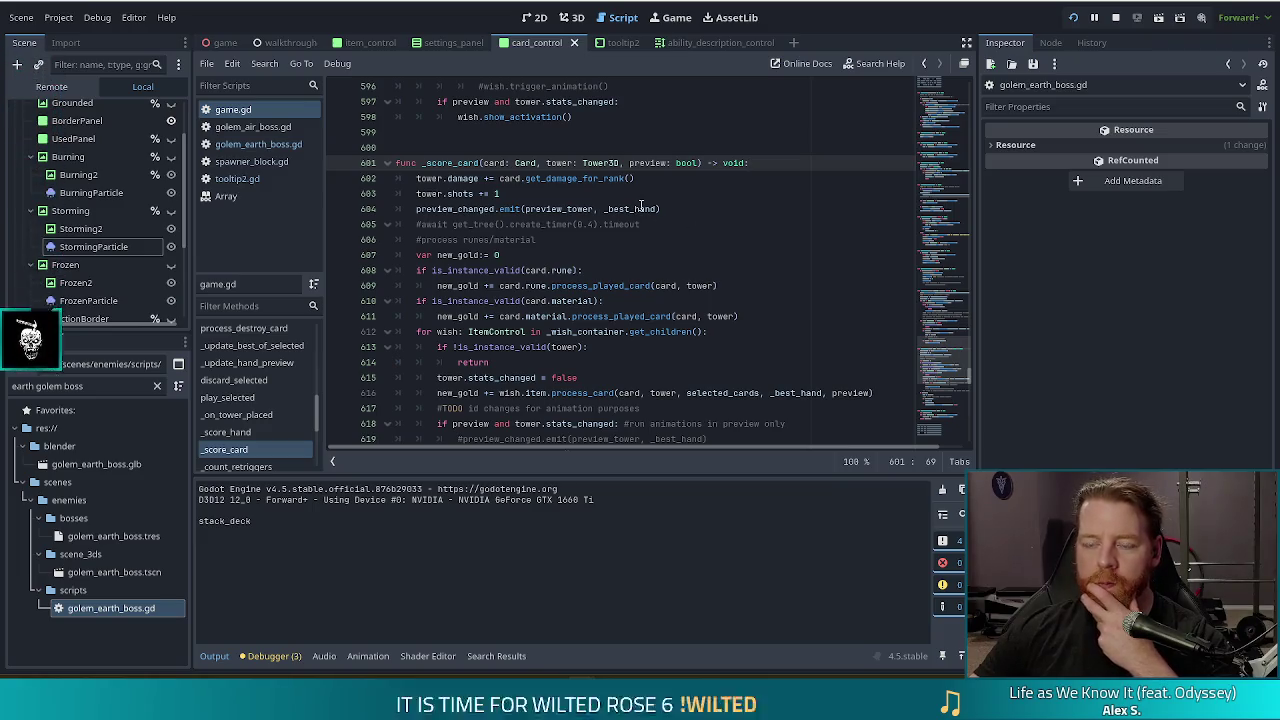
scroll(571, 358, down, 2)
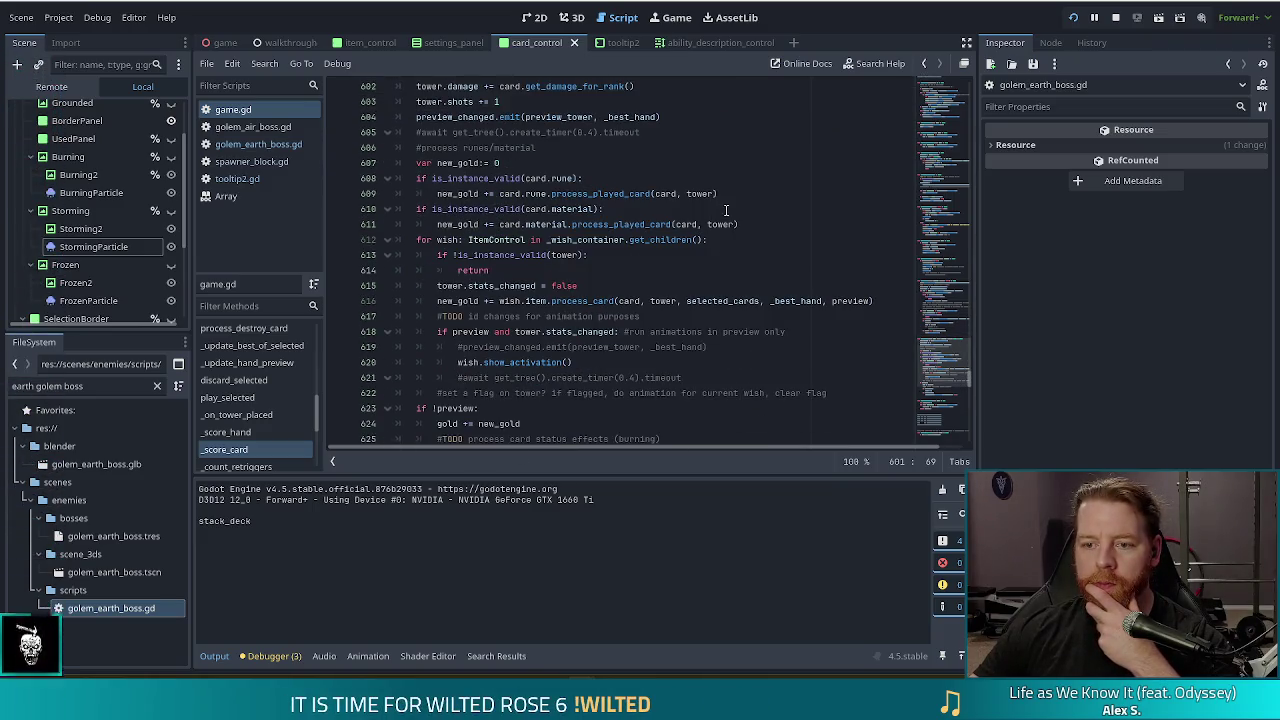
click(765, 224)
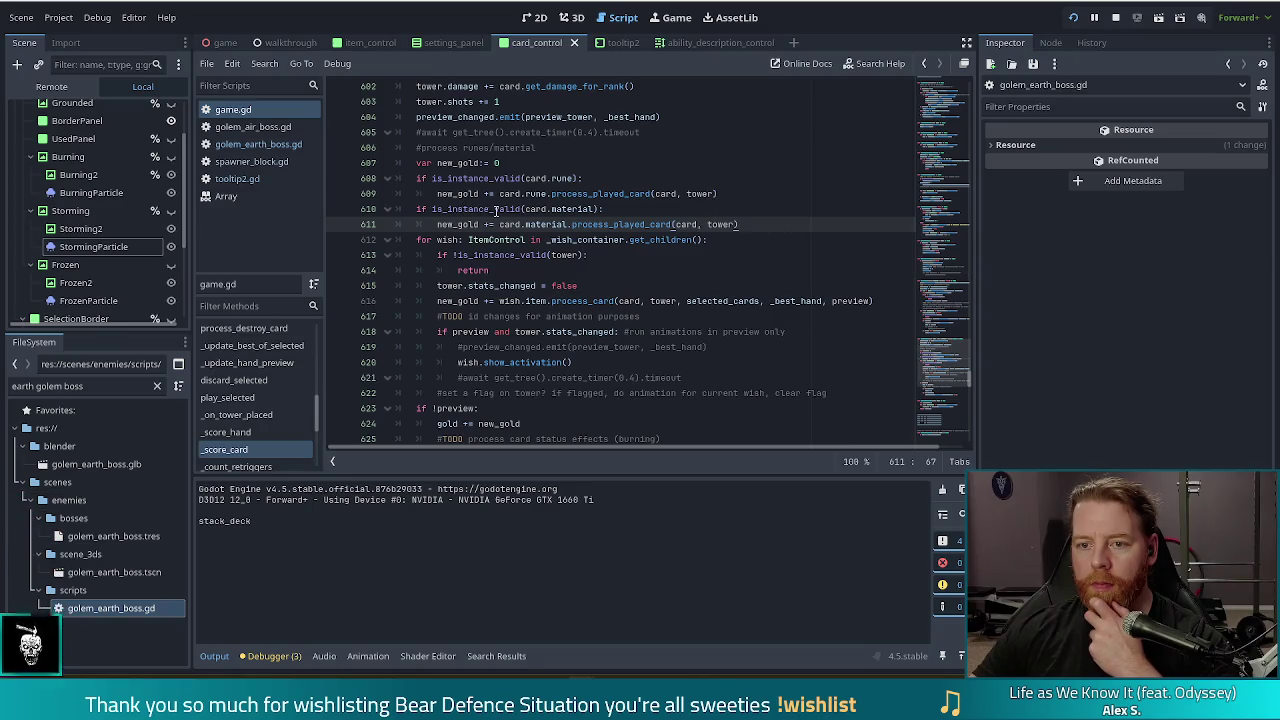
scroll(495, 211, up, 1)
click(783, 118)
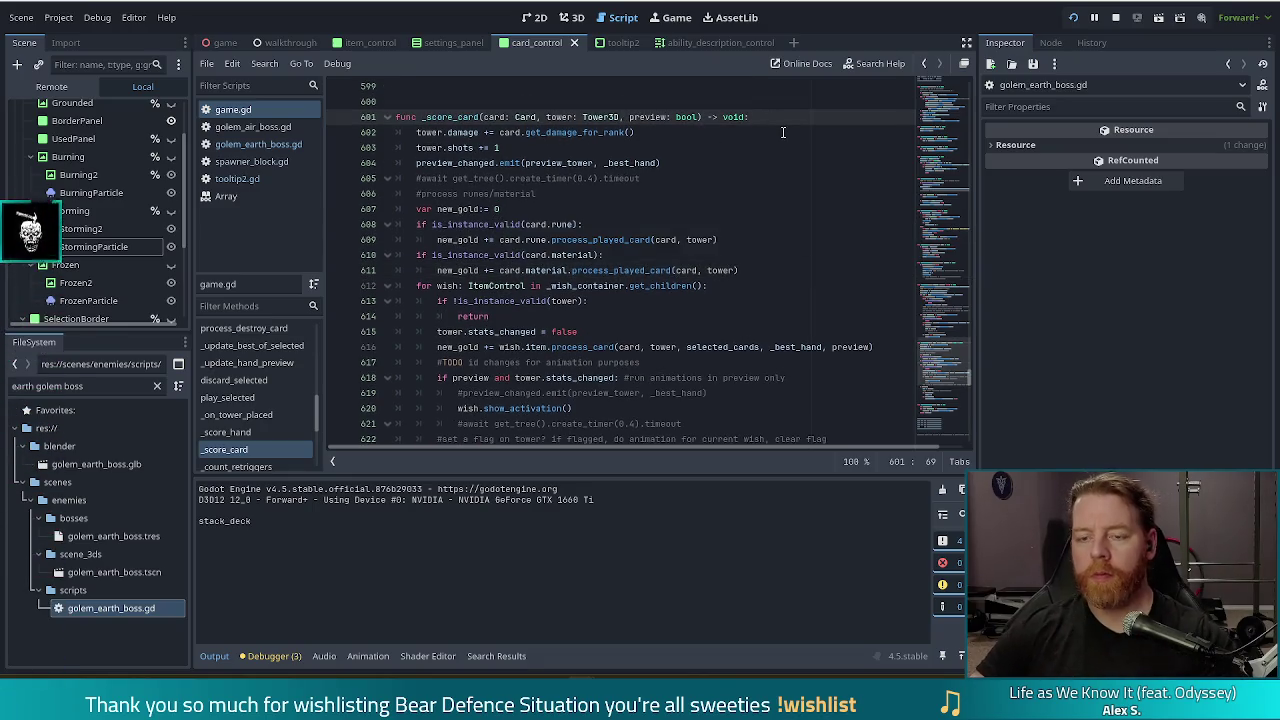
key(Return)
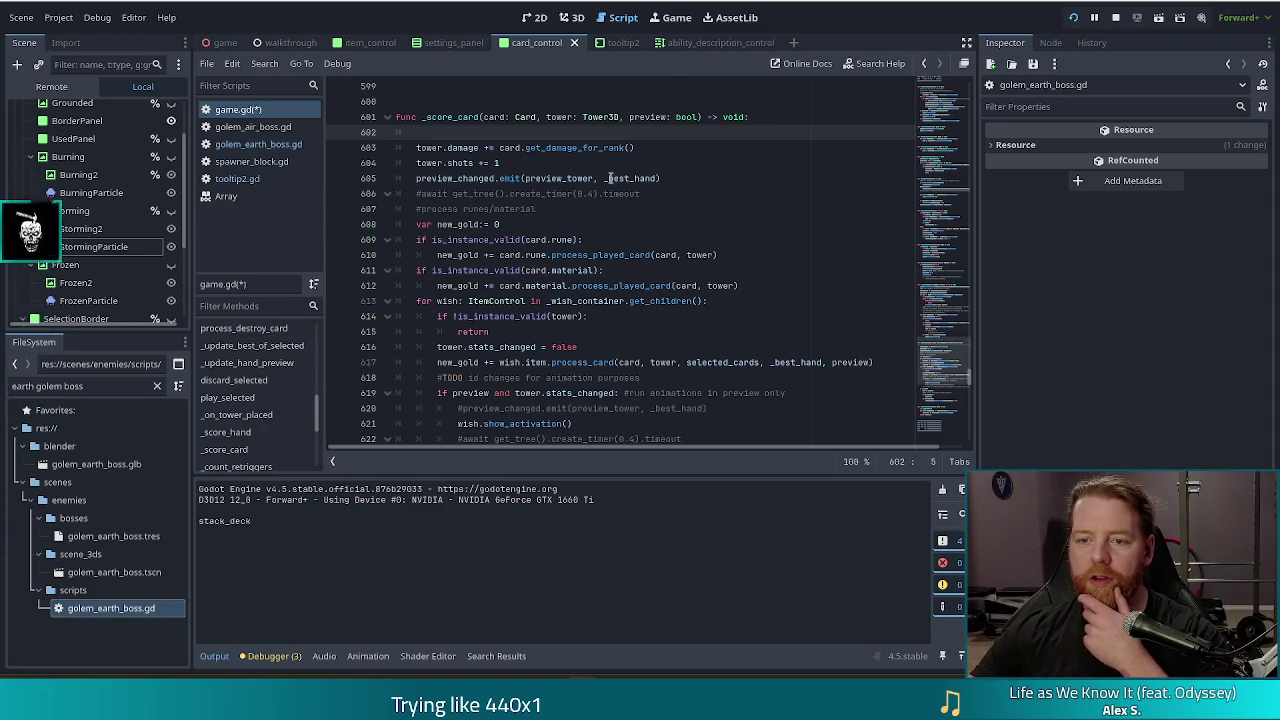
Step: Scroll through _score_card to inspect the preview_changed emit and the rune's process_played_card call
scroll(620, 175, down, 1)
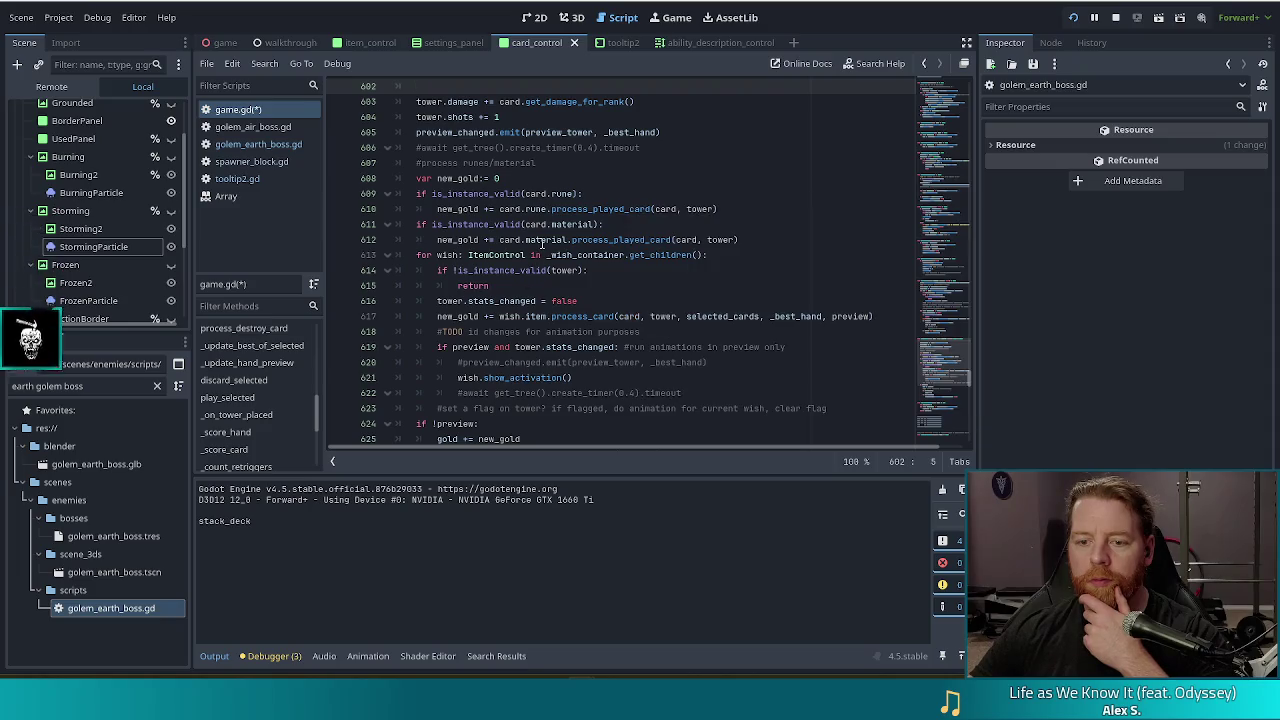
scroll(600, 261, down, 1)
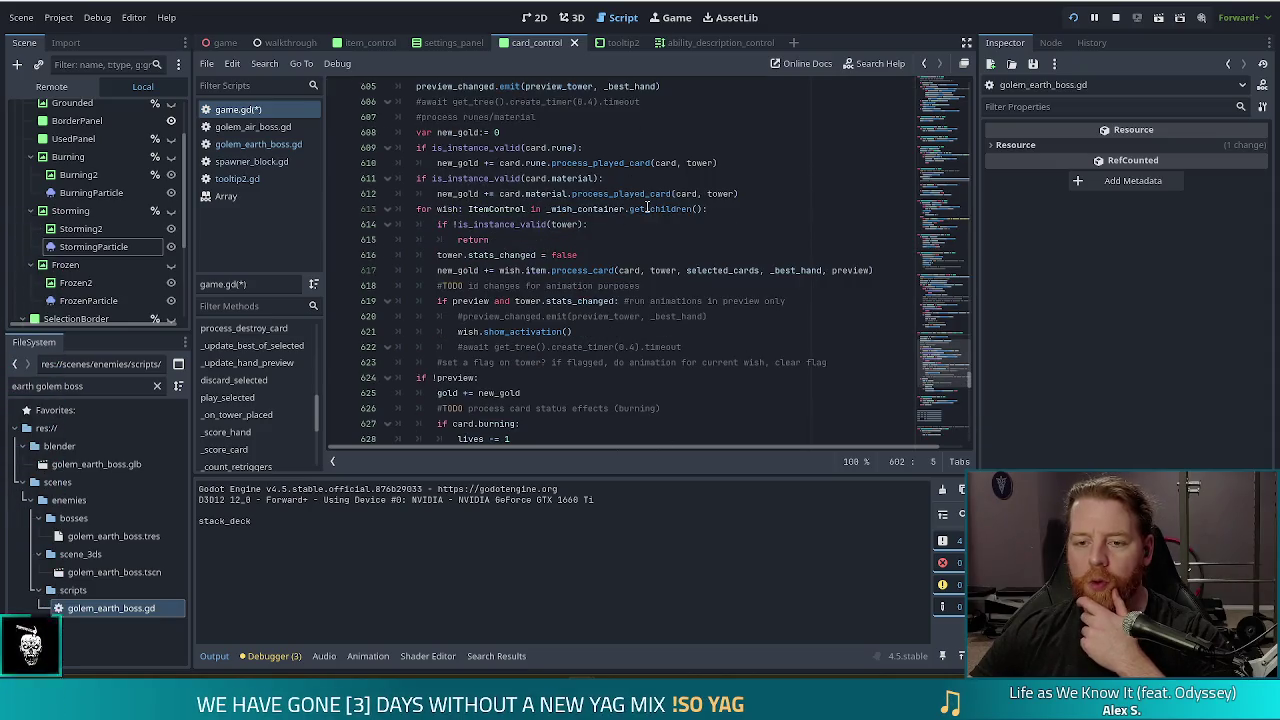
mouse_move(522, 172)
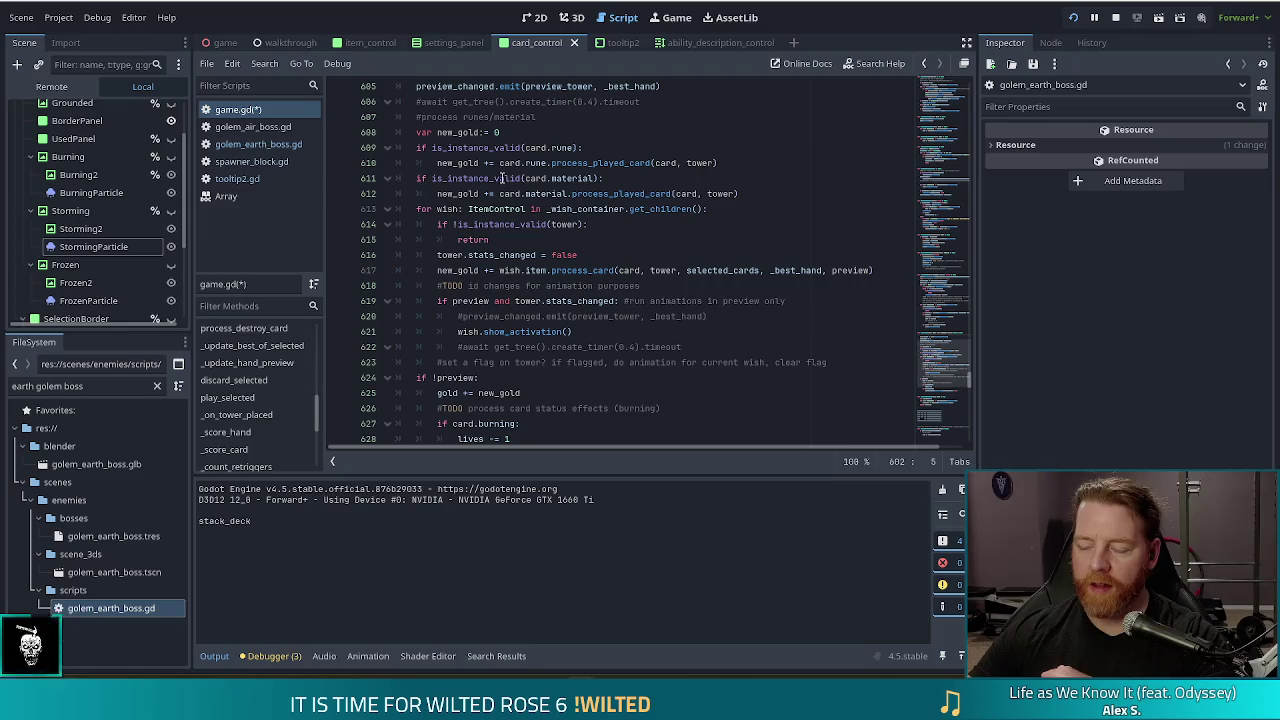
scroll(608, 165, up, 2)
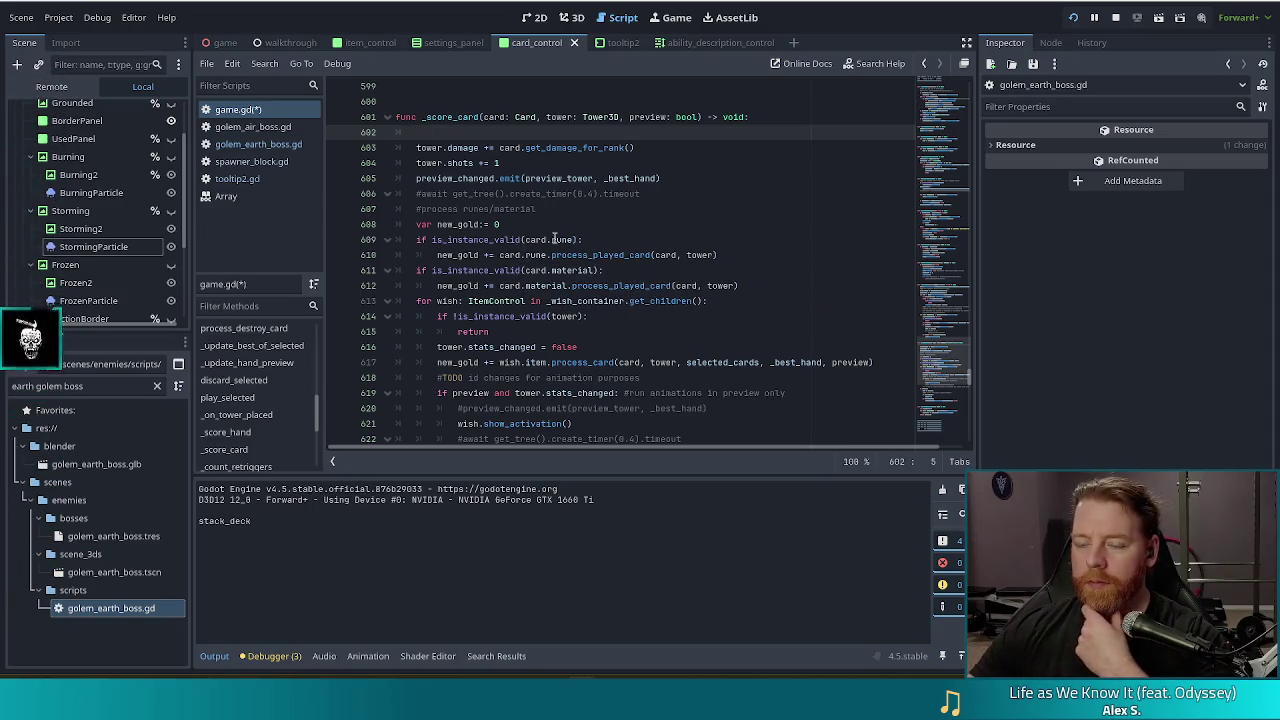
scroll(668, 200, down, 2)
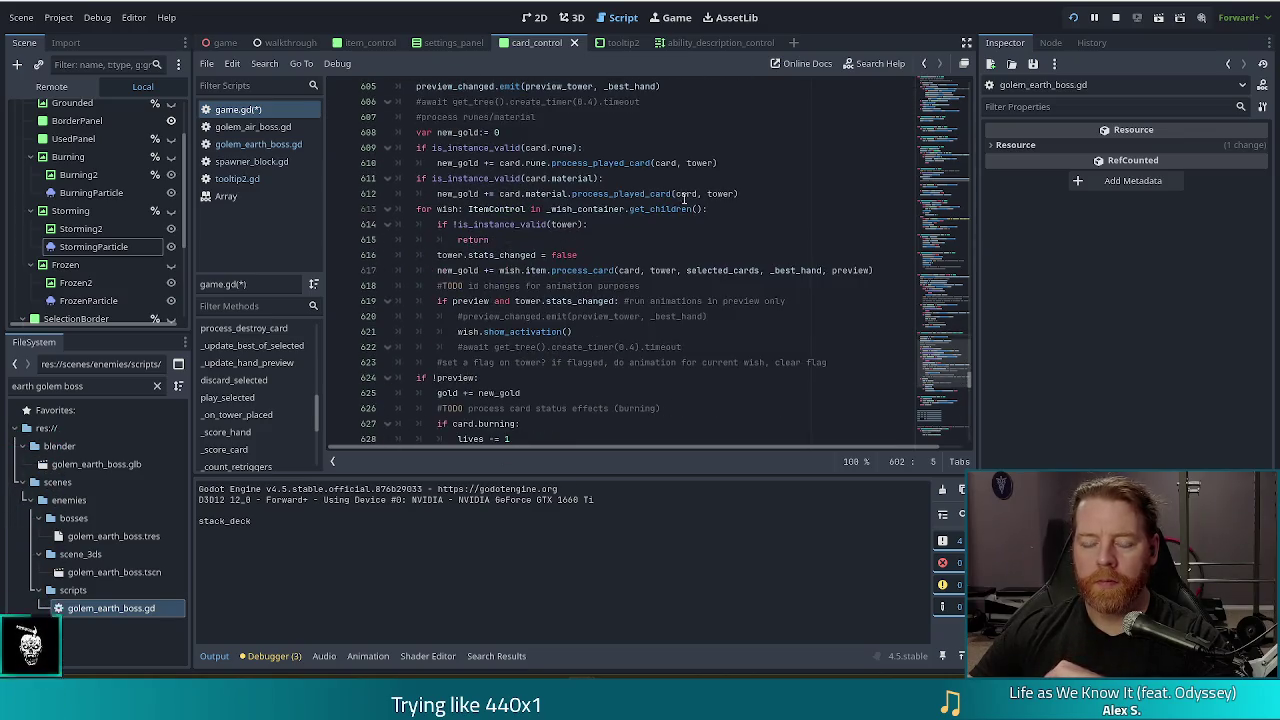
scroll(578, 150, down, 2)
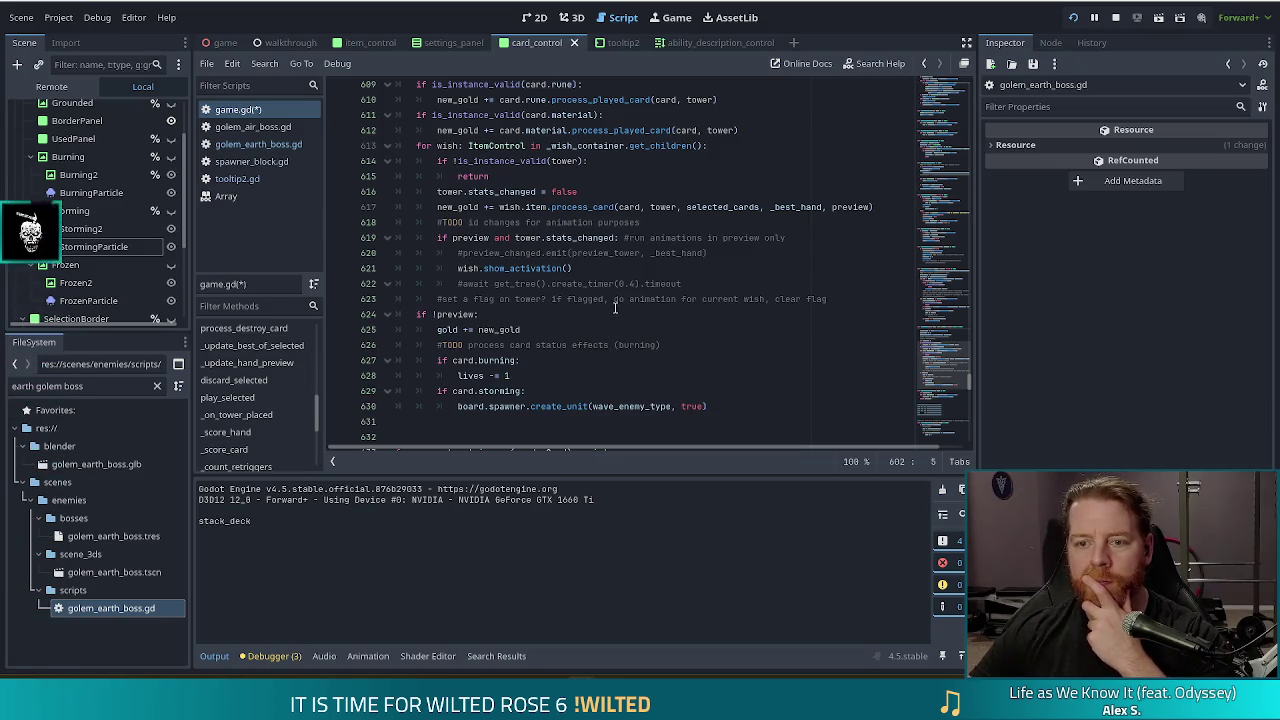
scroll(615, 310, down, 1)
scroll(615, 310, up, 4)
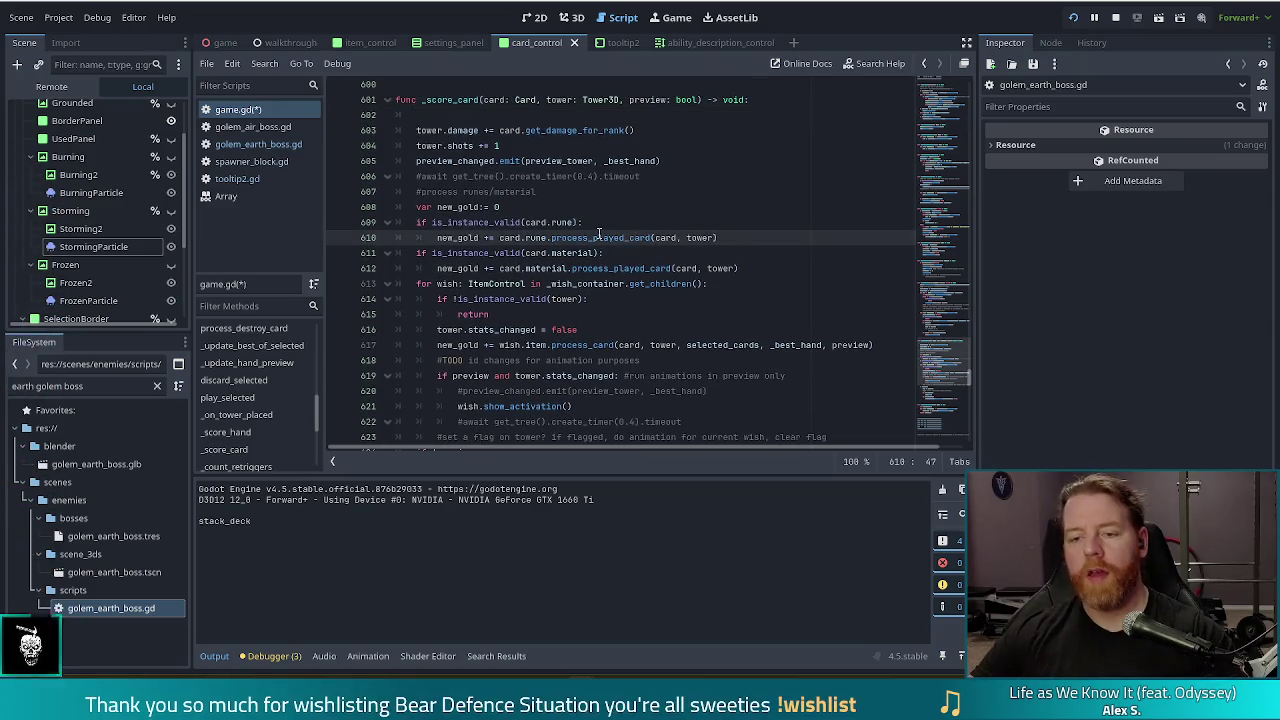
click(469, 160)
click(613, 237)
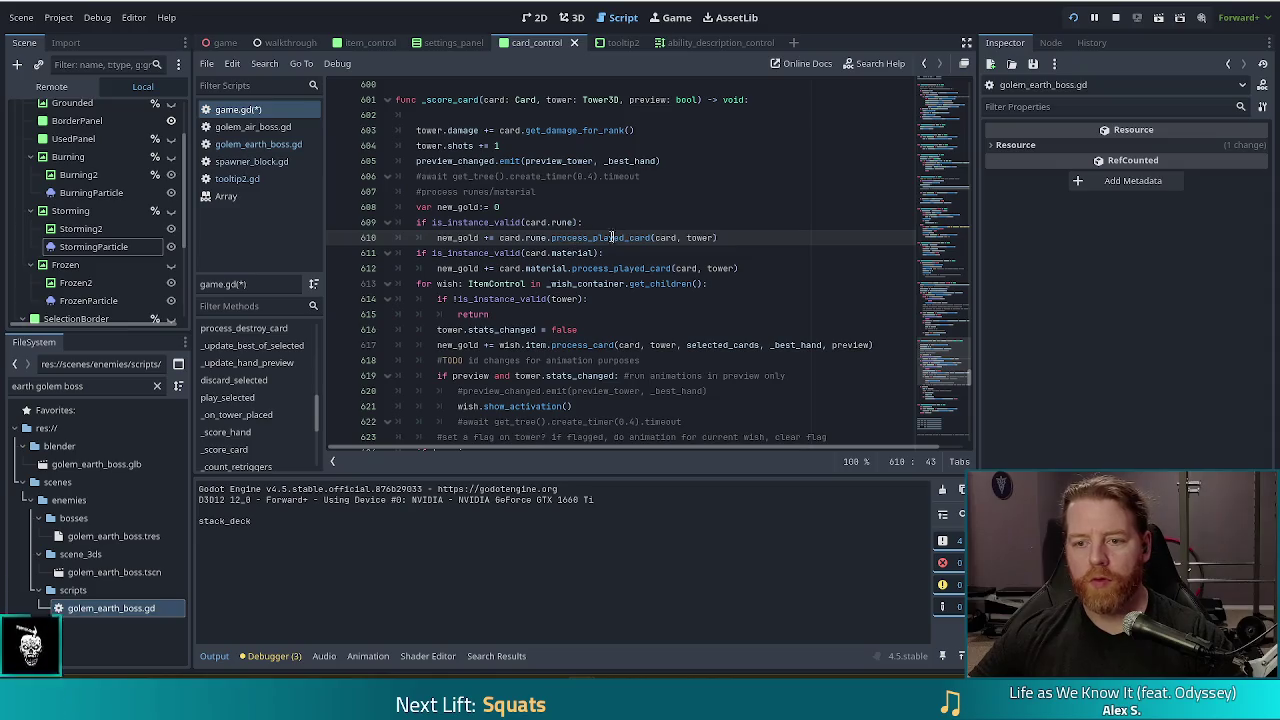
Step: Check process_played_card's definition in spell.gd, then return to game.gd
ctrl+click(620, 238)
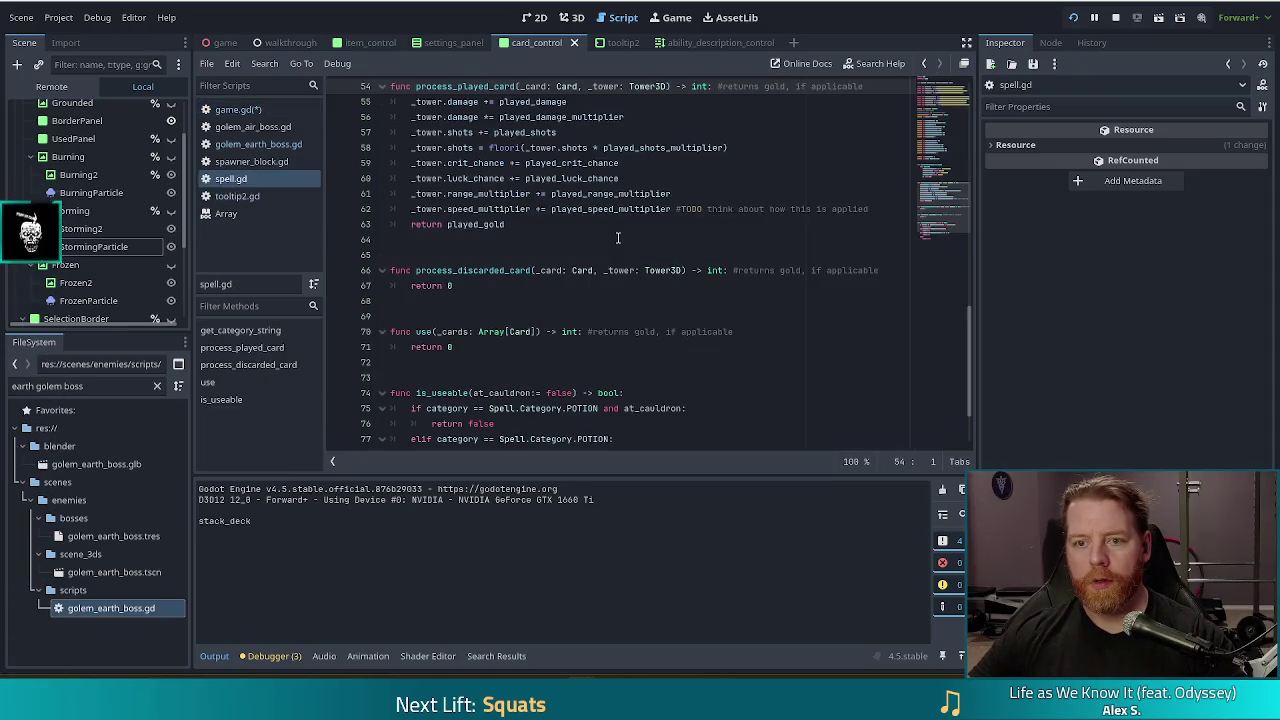
key(ctrl+Home)
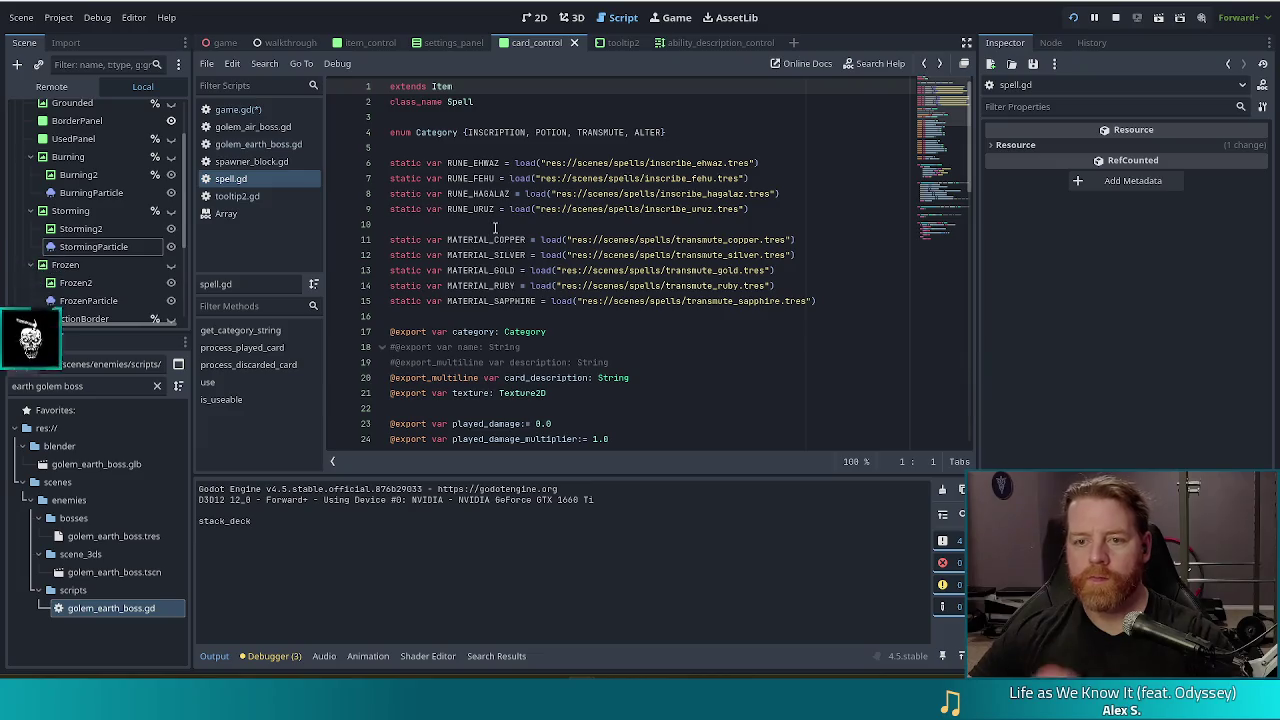
key(alt+Left)
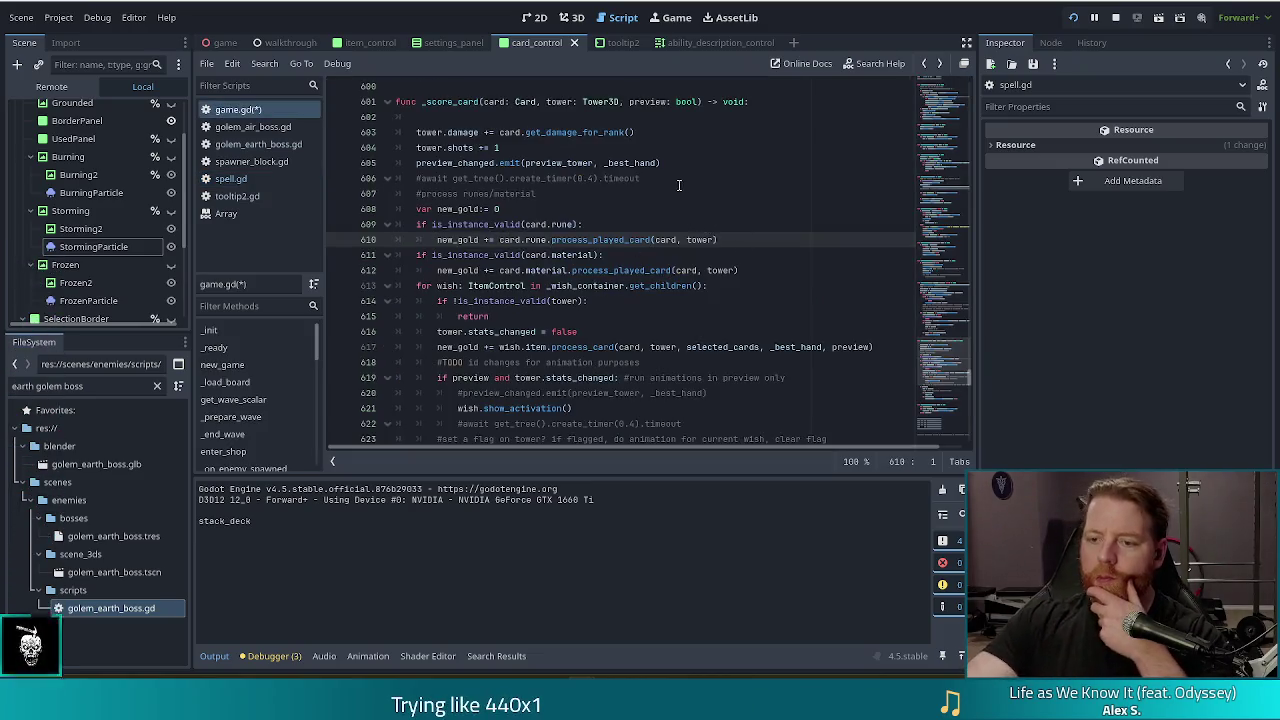
Step: Review the preview_changed.emit and card.rune lines in _score_card, then bring up Find in Files
click(671, 164)
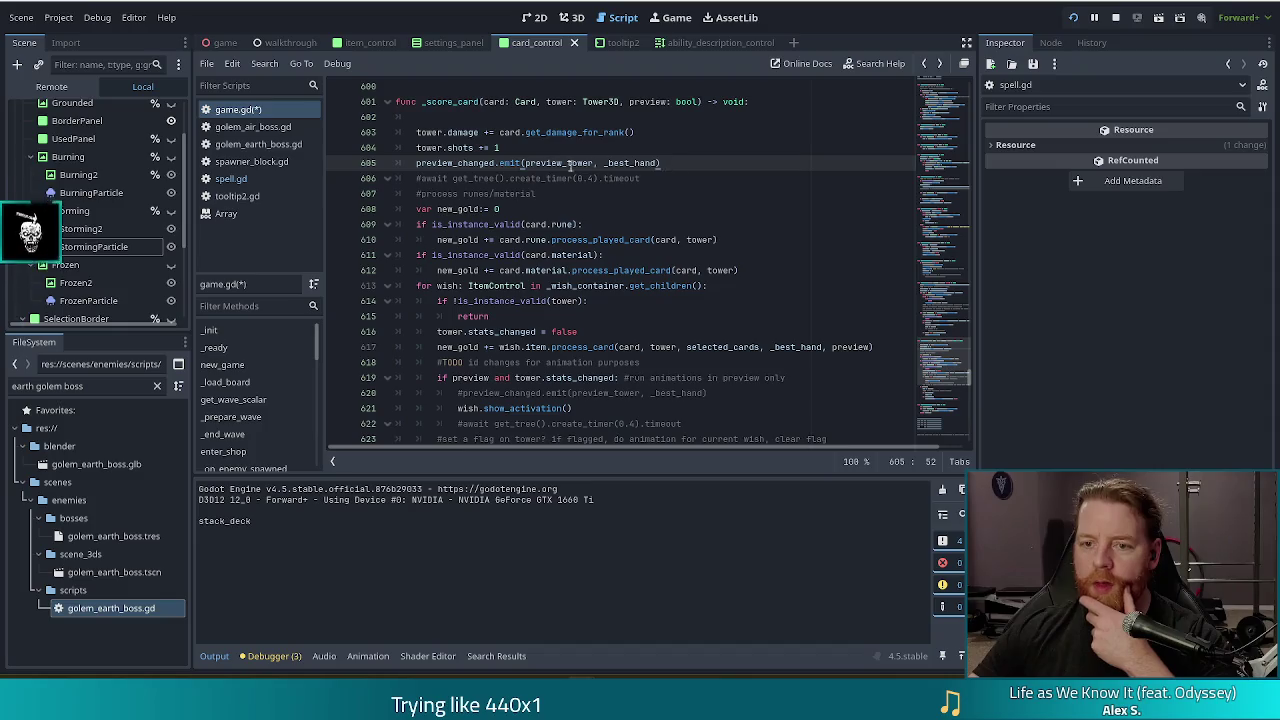
scroll(525, 284, down, 1)
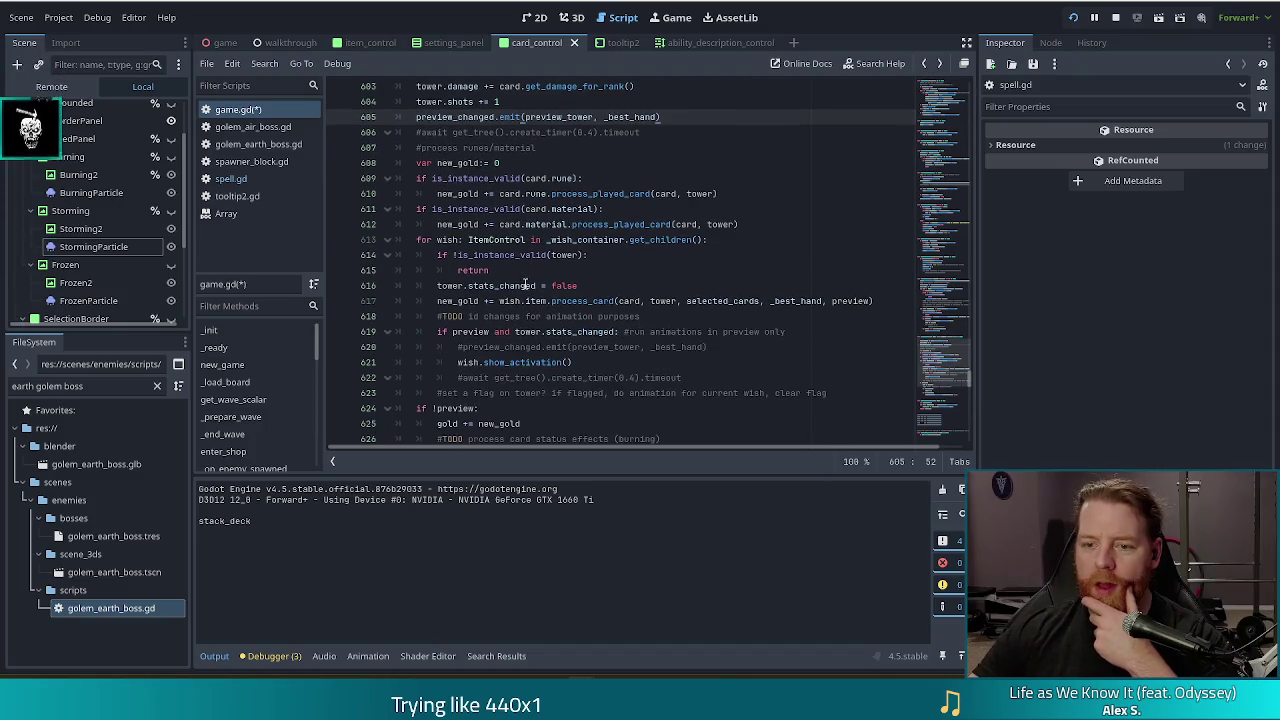
click(750, 228)
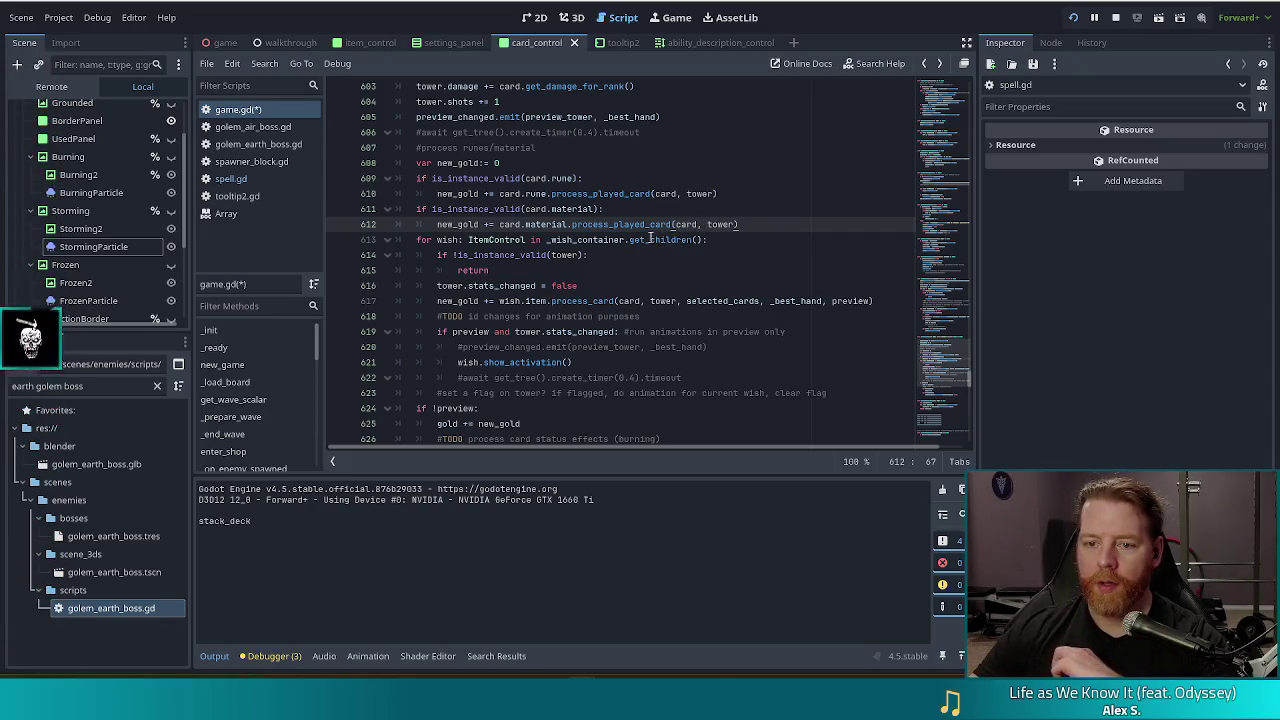
scroll(652, 240, down, 3)
scroll(628, 214, up, 5)
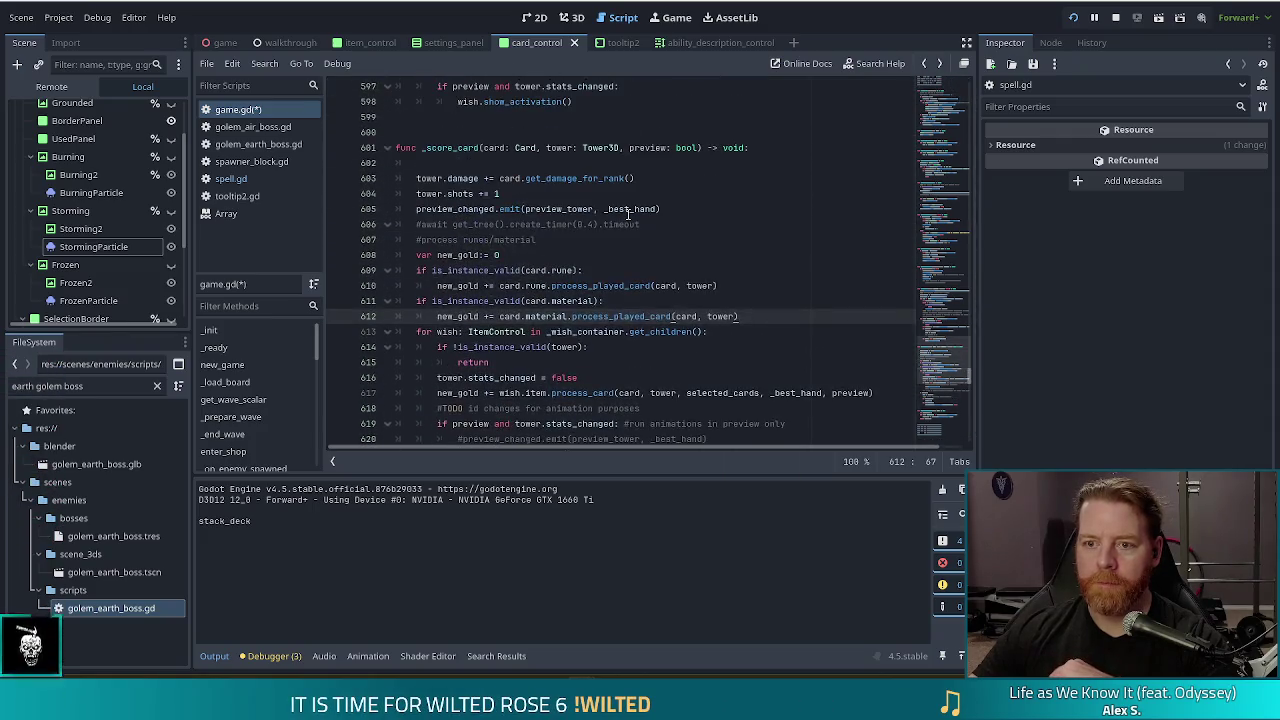
click(686, 270)
key(Left)
key(Left)
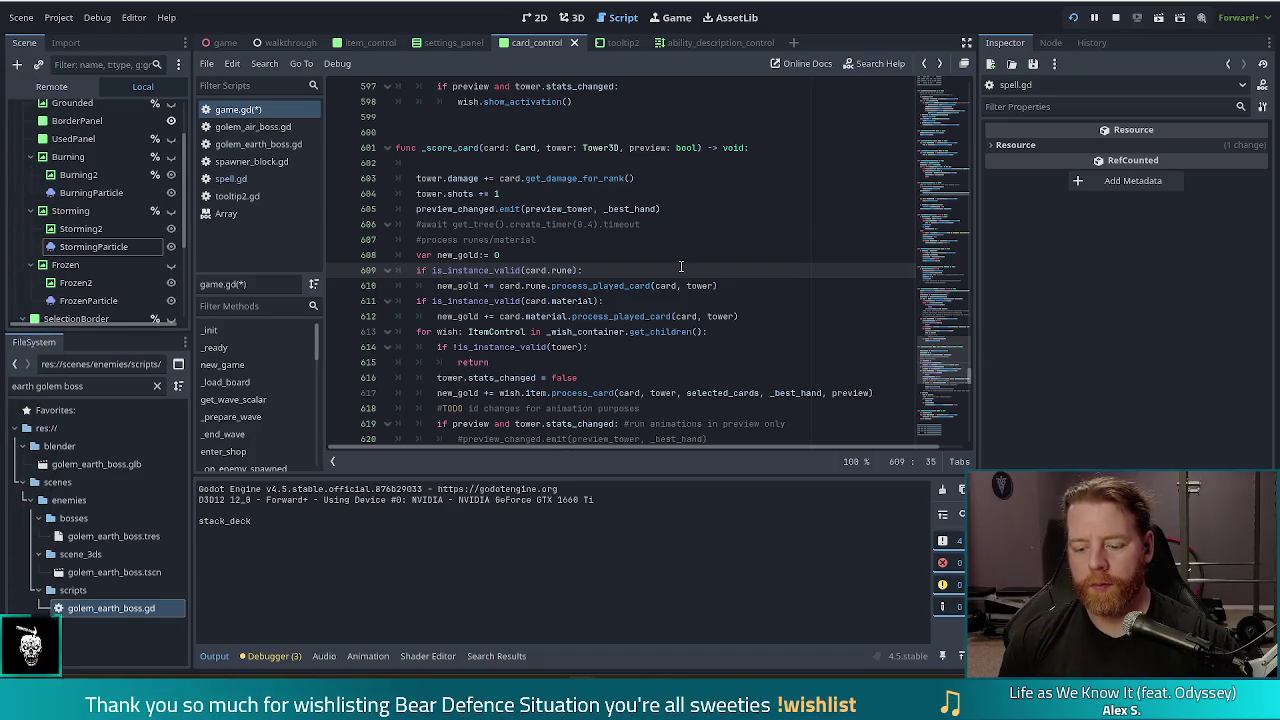
key(ctrl+shift+f)
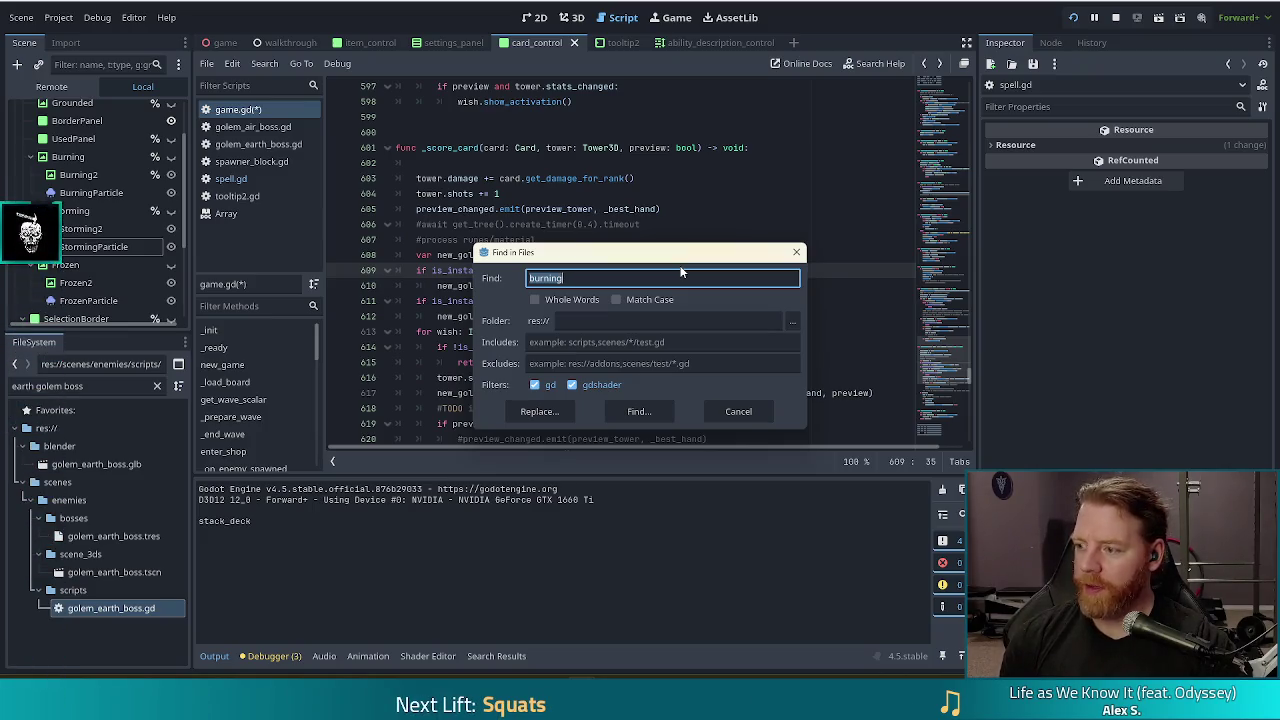
Step: Search the project for 'preview_changed.emit' and view the match on line 532
text(prev)
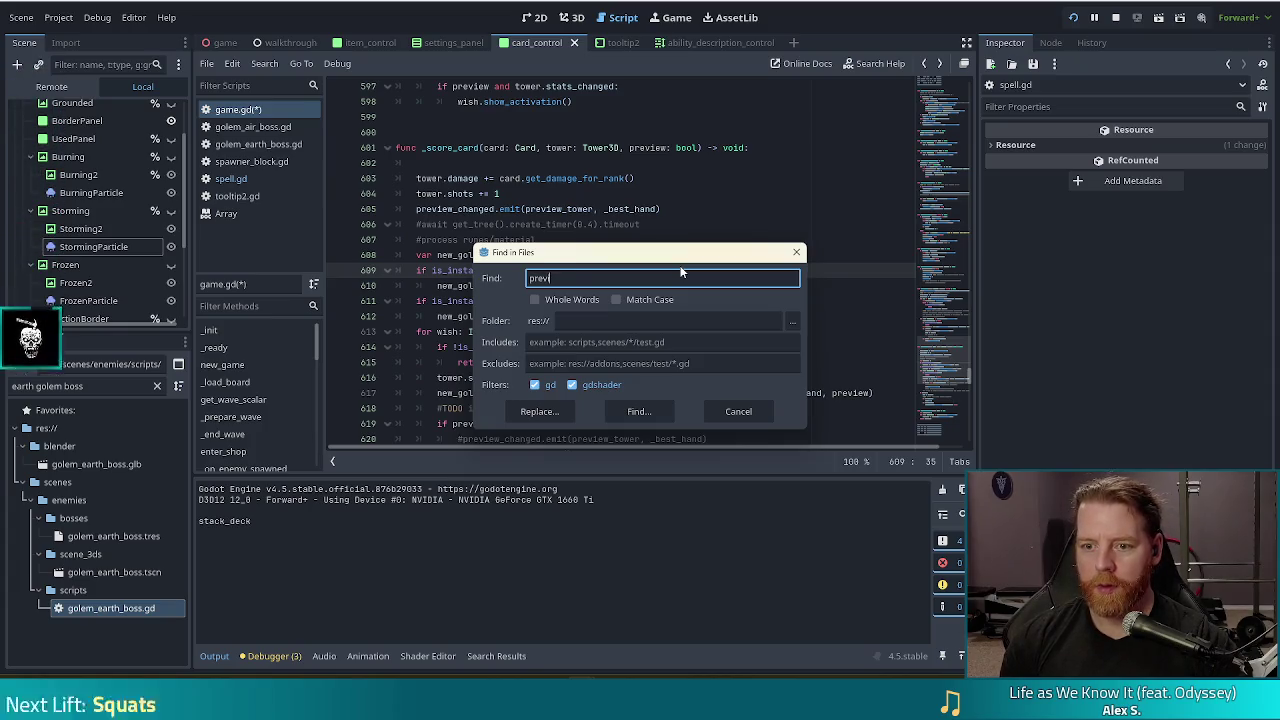
text(iew_changed)
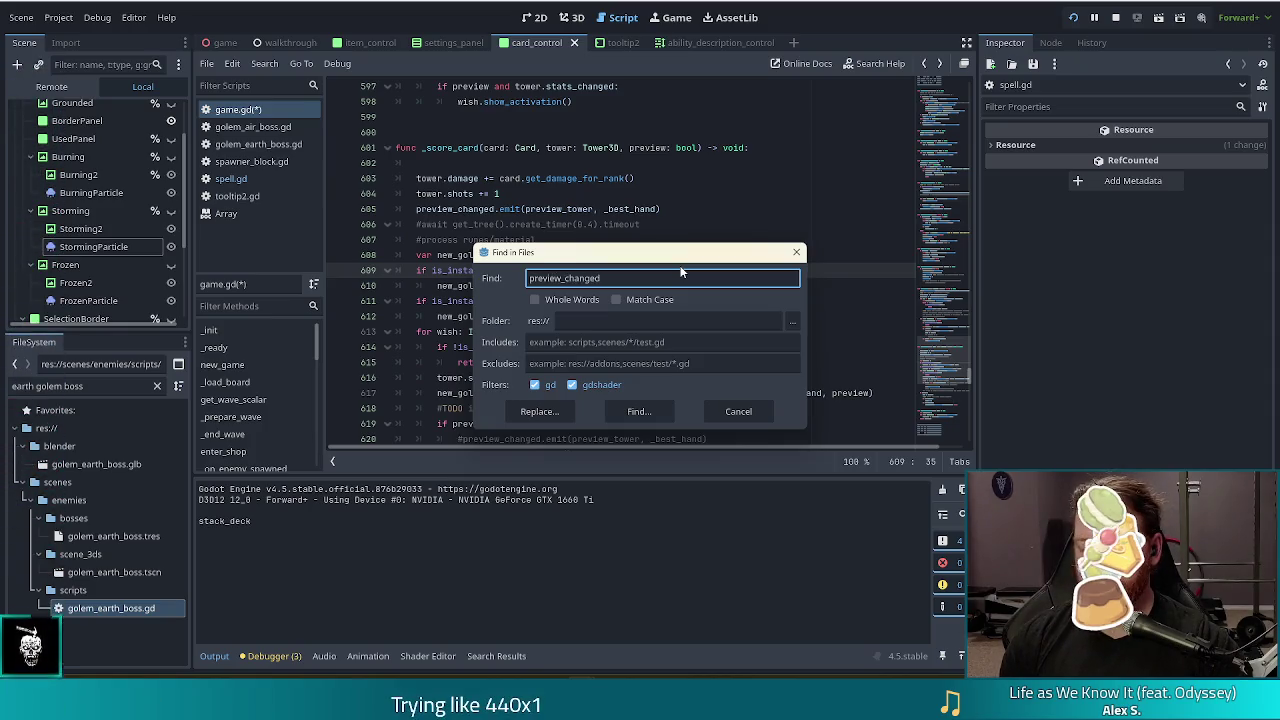
text(.emit)
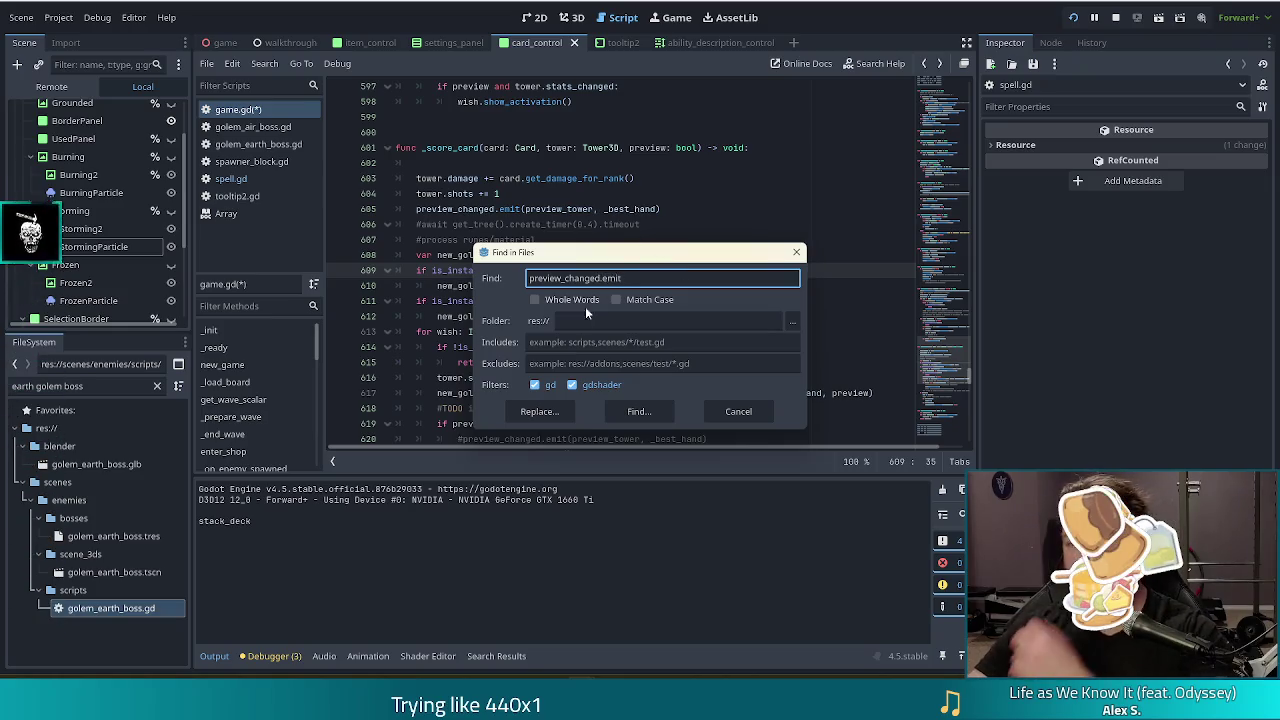
click(641, 412)
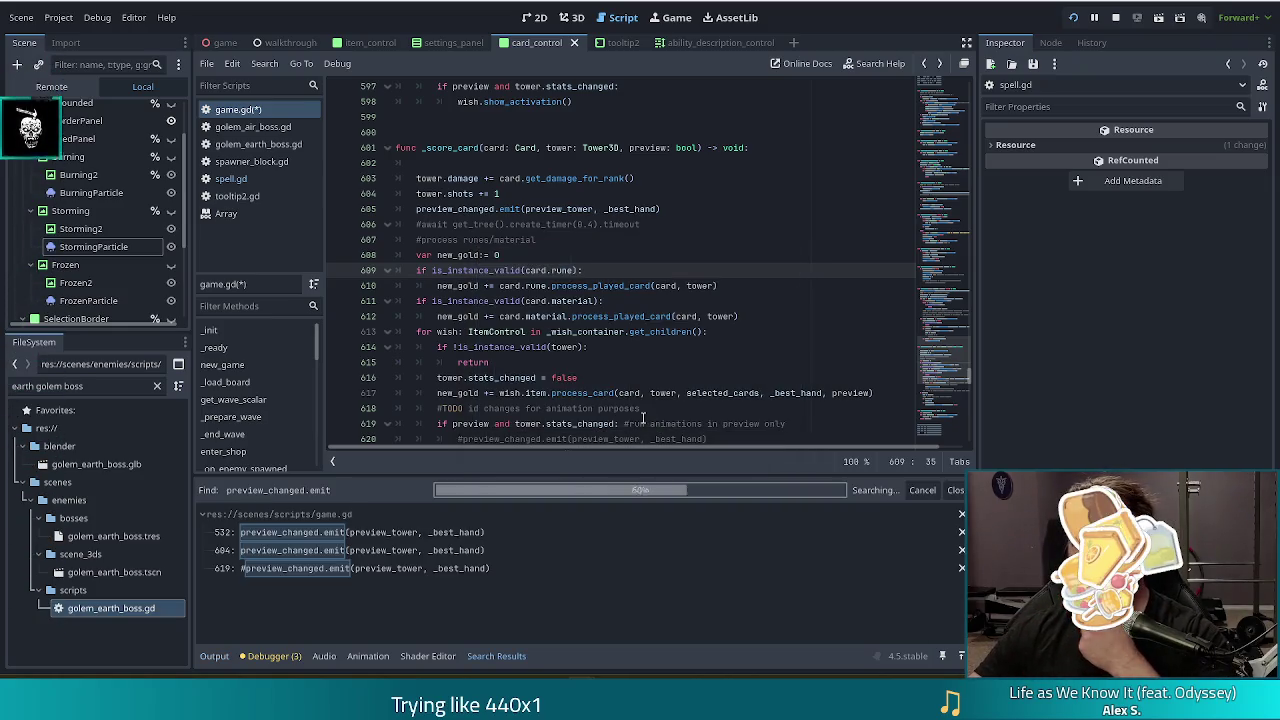
click(432, 533)
scroll(578, 254, up, 4)
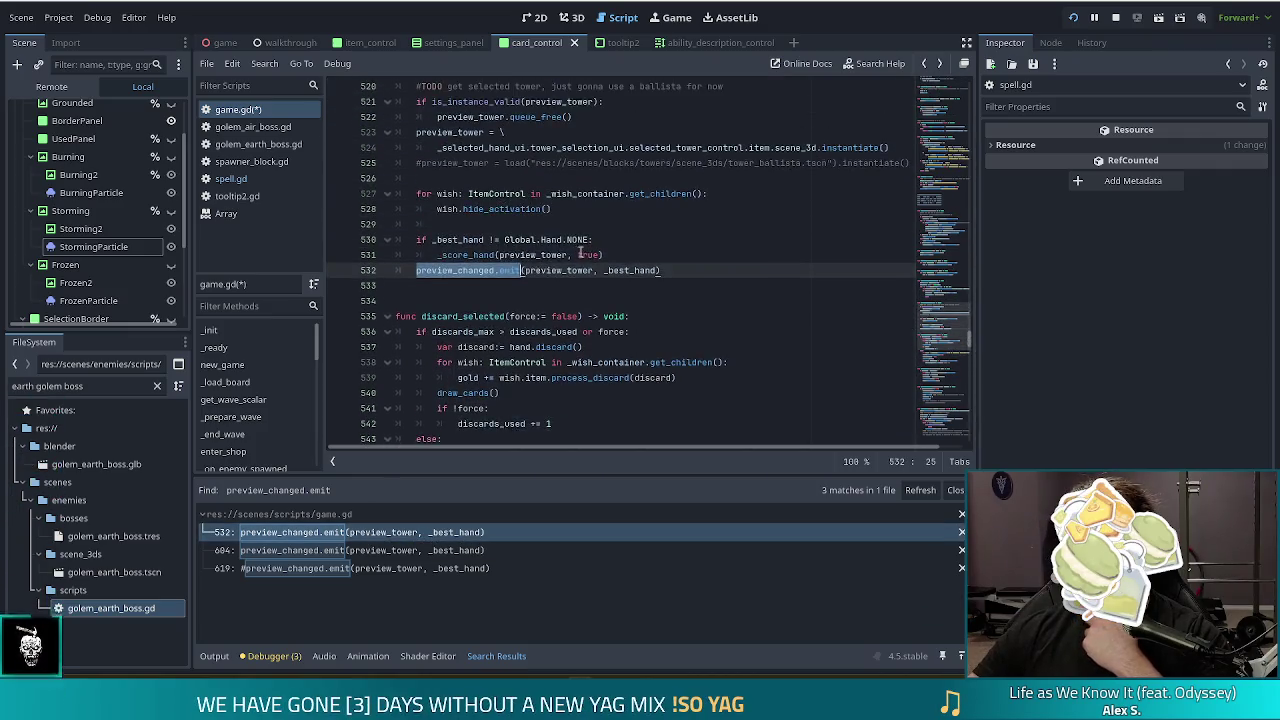
scroll(585, 258, down, 2)
scroll(600, 265, up, 5)
scroll(615, 275, down, 4)
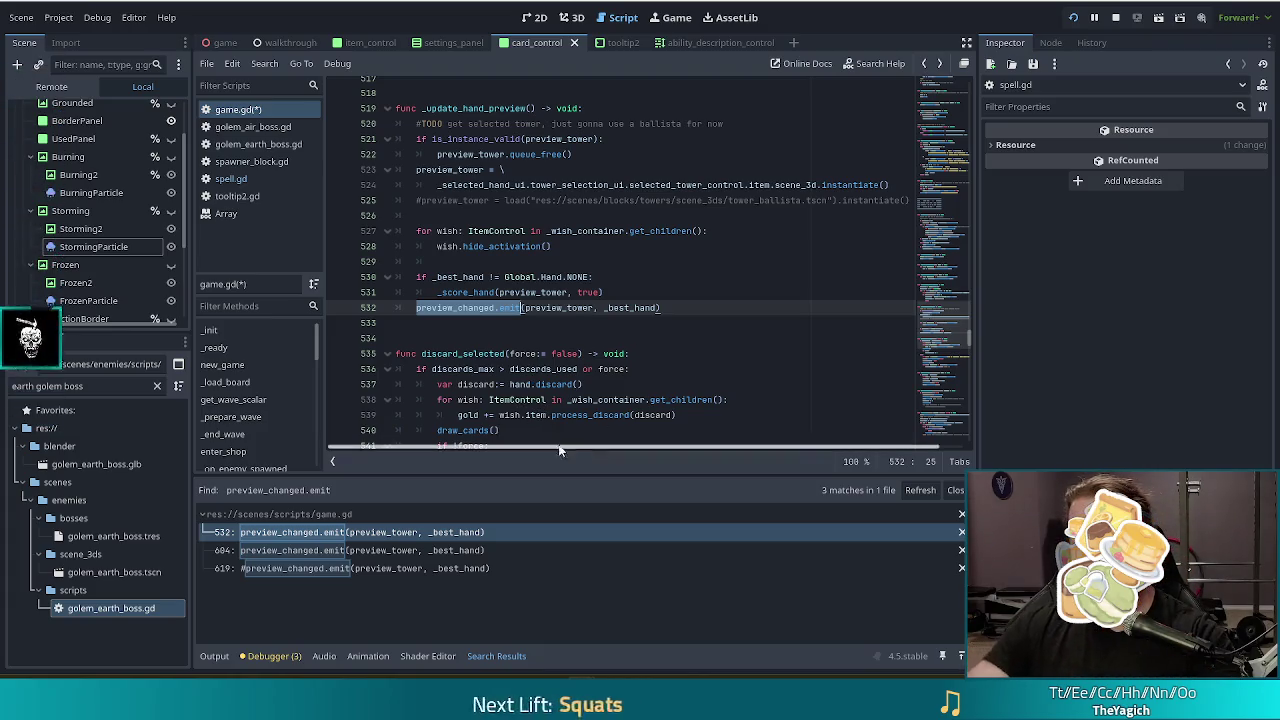
Step: Comment out the preview_changed.emit call inside _score_card
click(308, 557)
key(ctrl+z)
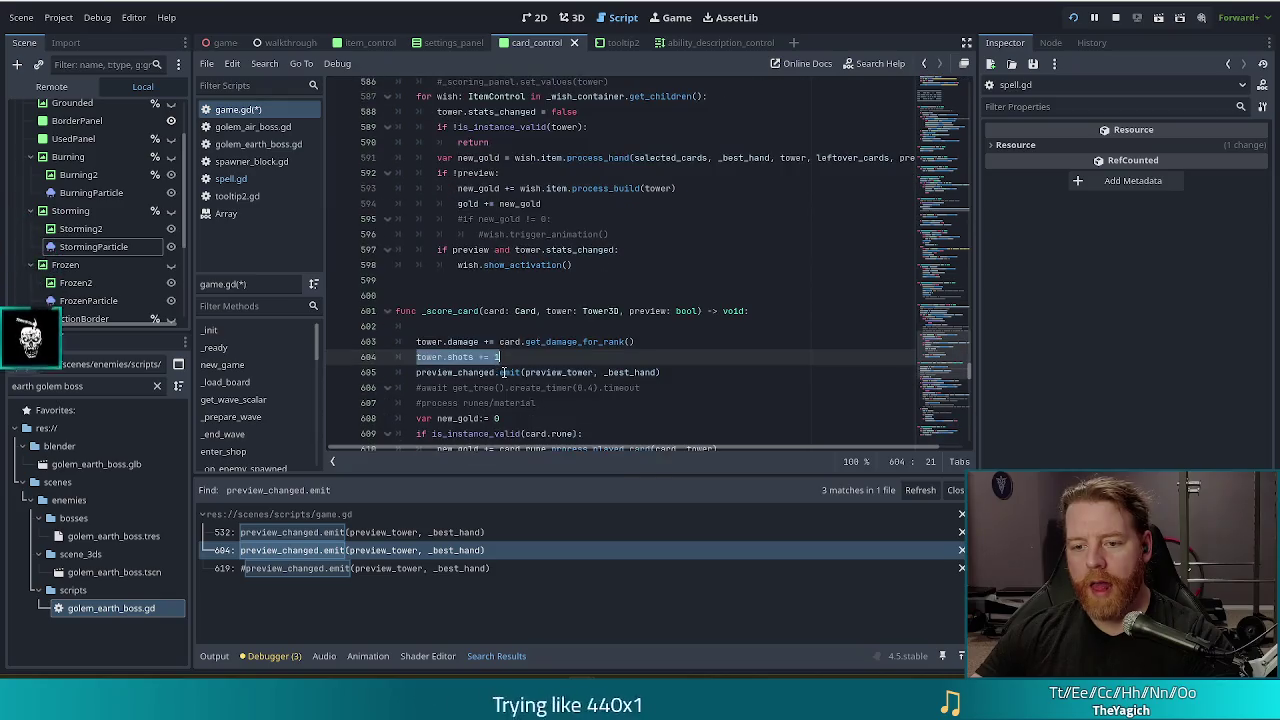
click(417, 372)
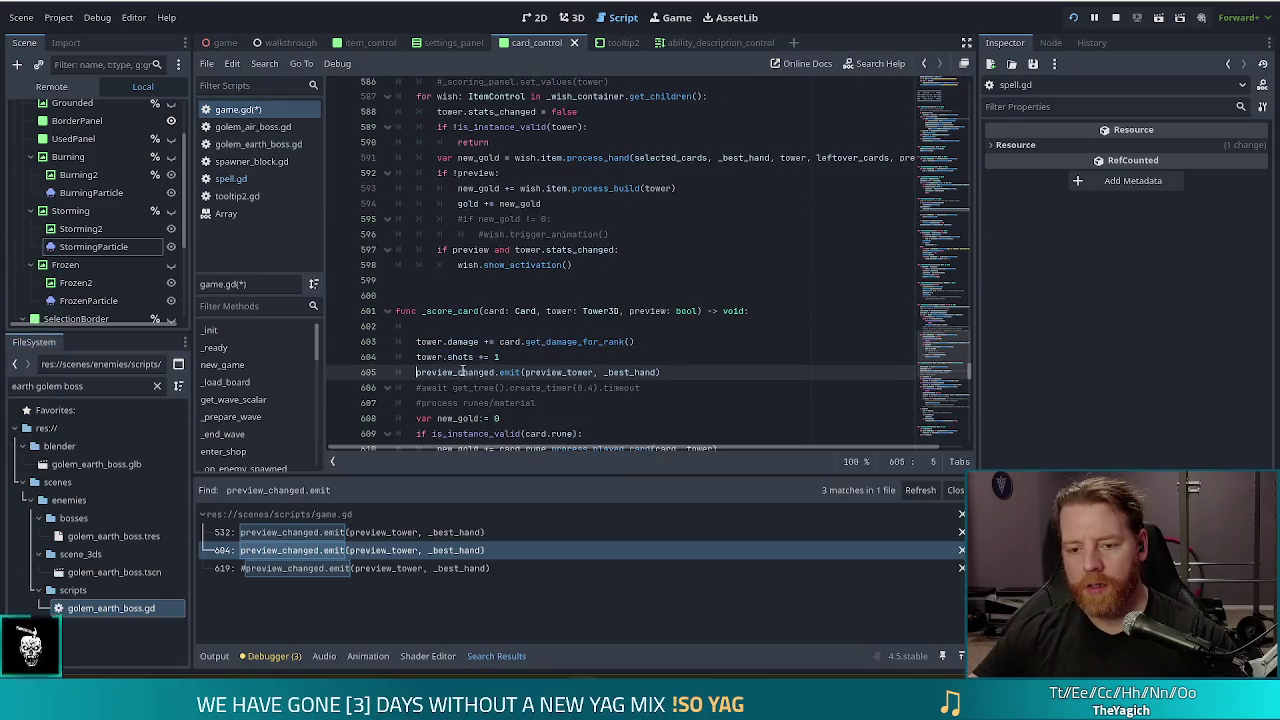
key(ctrl+k)
Step: Inspect the other, already commented-out preview_changed.emit match
scroll(494, 311, down, 1)
scroll(494, 311, down, 3)
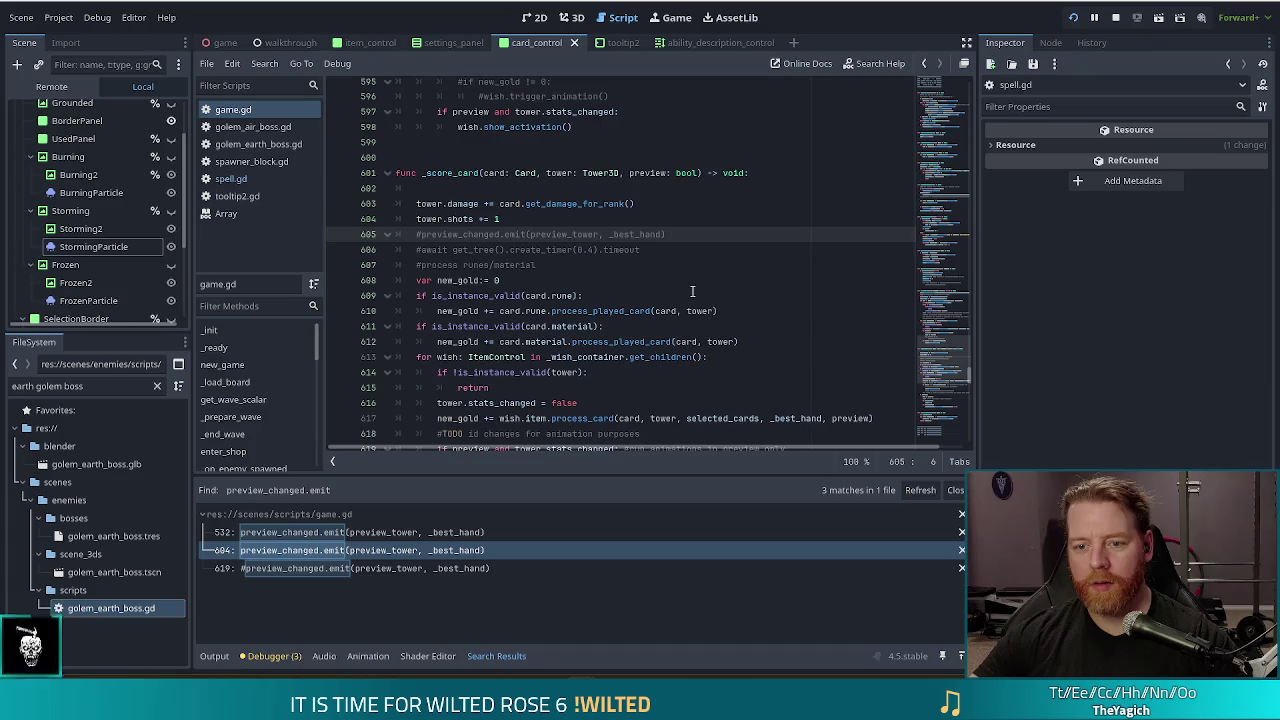
scroll(692, 291, down, 3)
scroll(692, 291, up, 2)
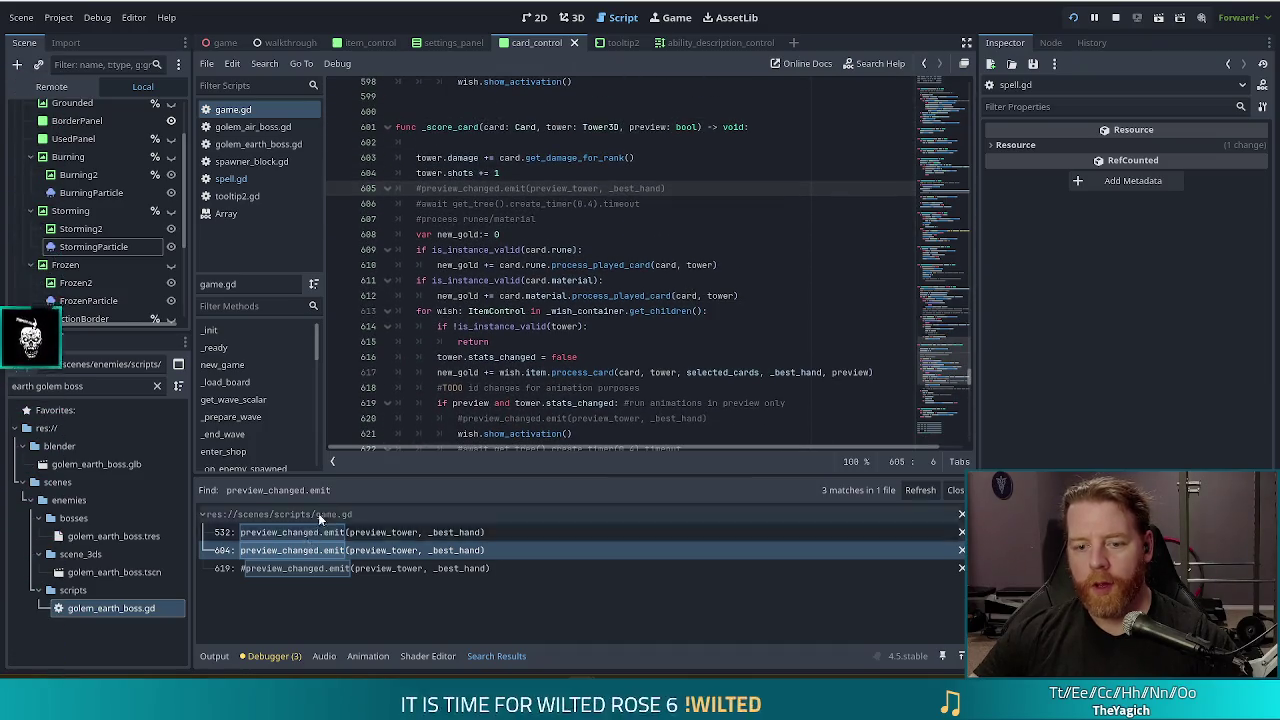
click(330, 570)
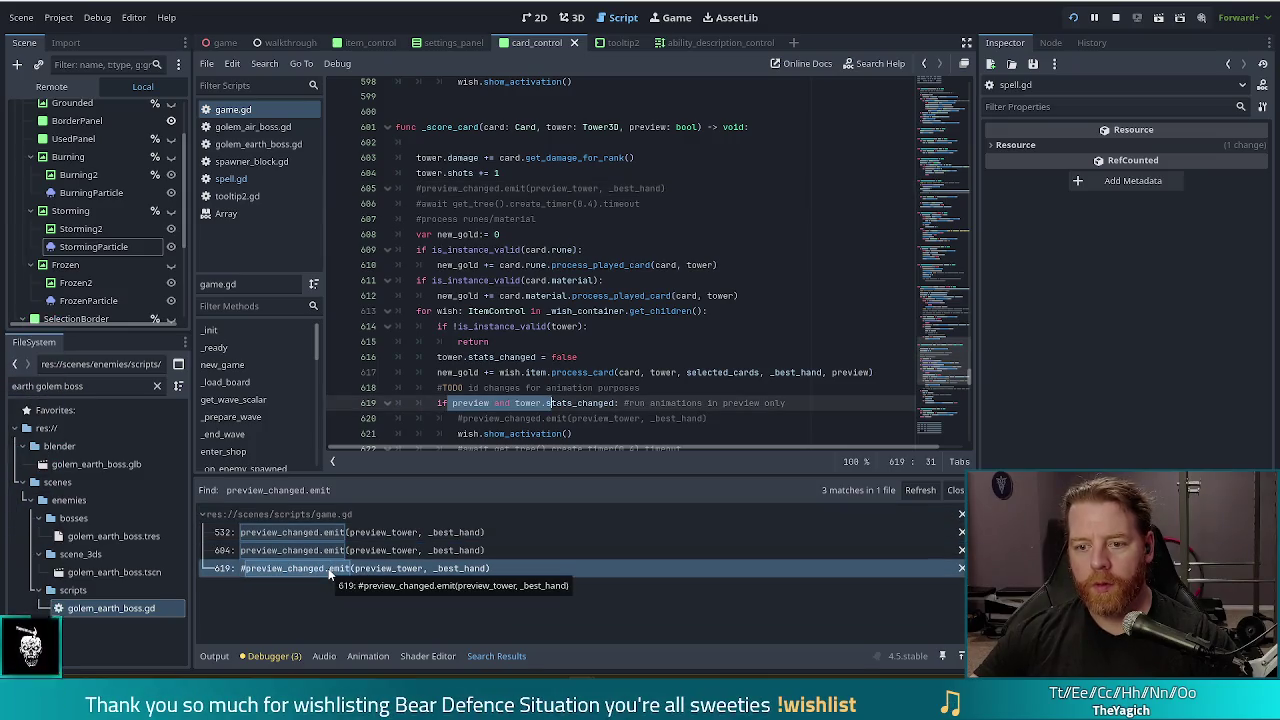
scroll(537, 308, down, 3)
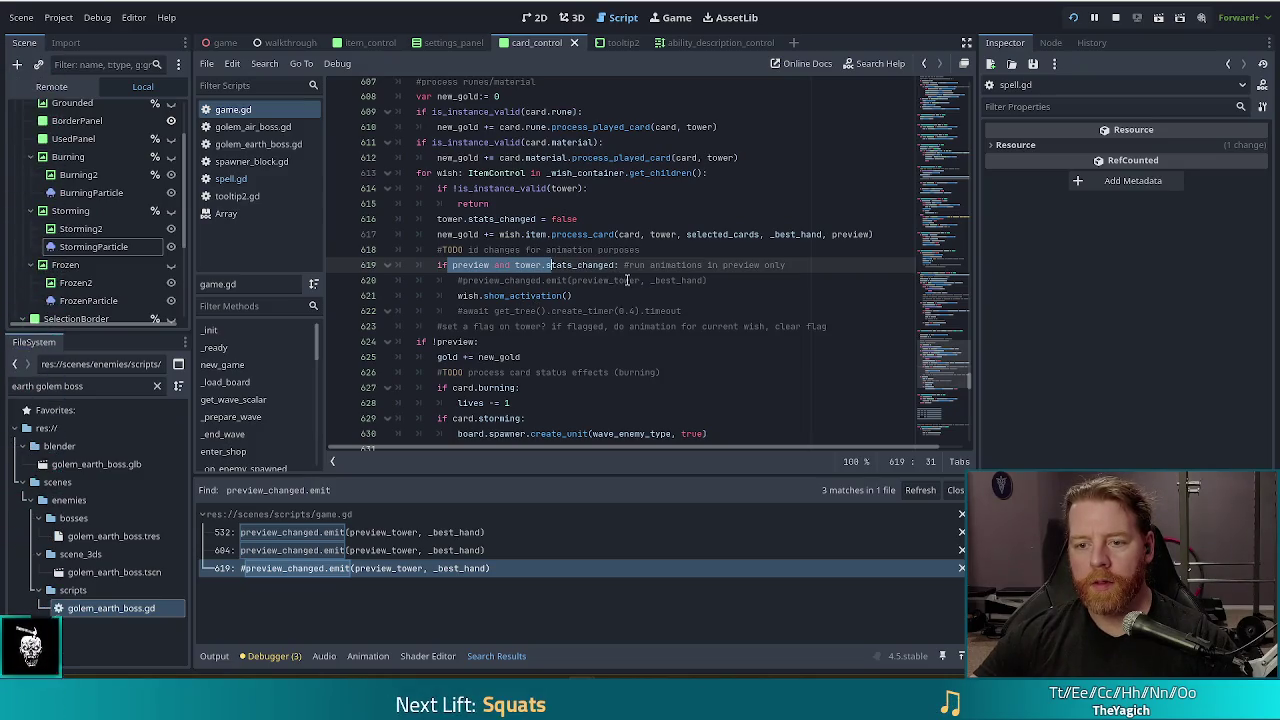
click(627, 280)
scroll(605, 285, up, 2)
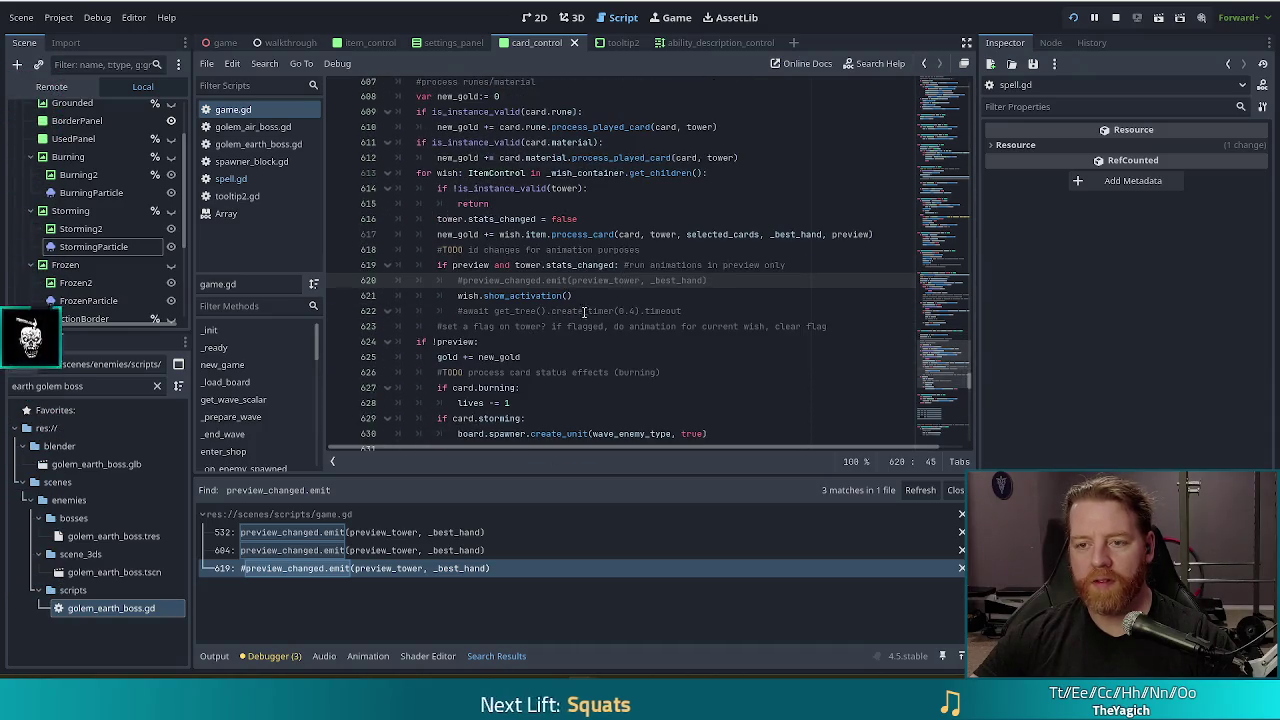
scroll(585, 315, up, 1)
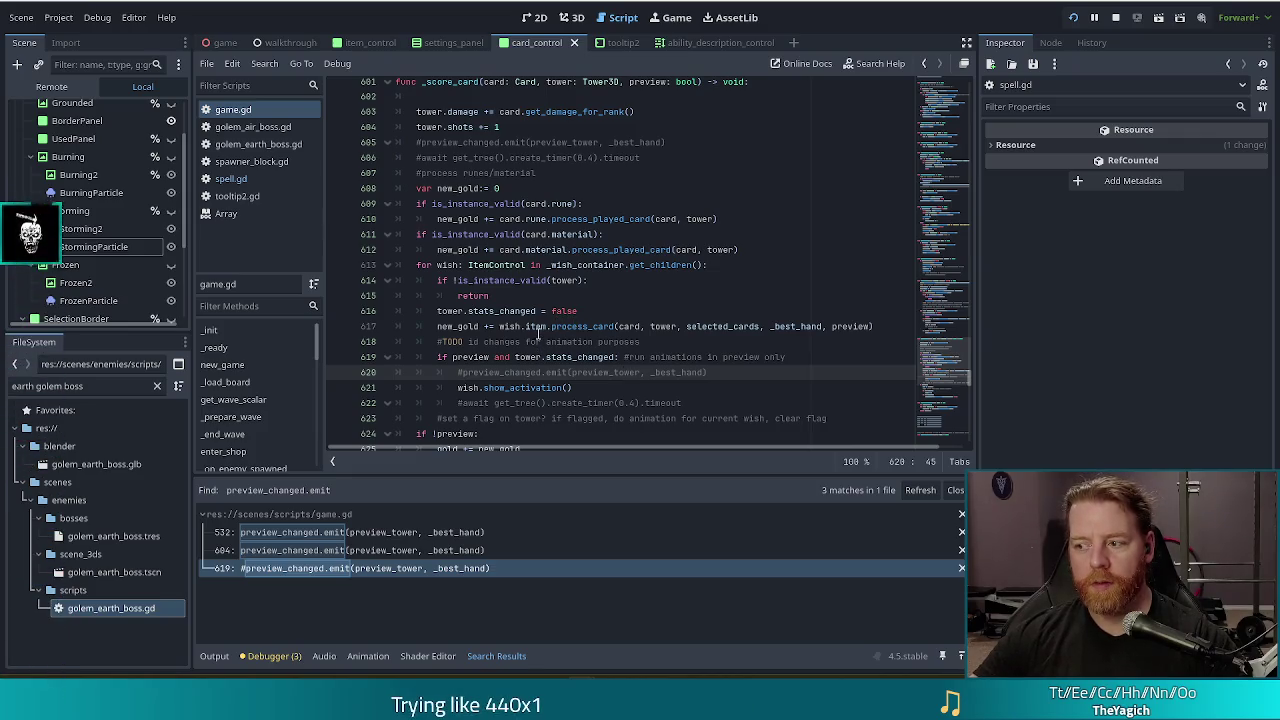
mouse_move(508, 327)
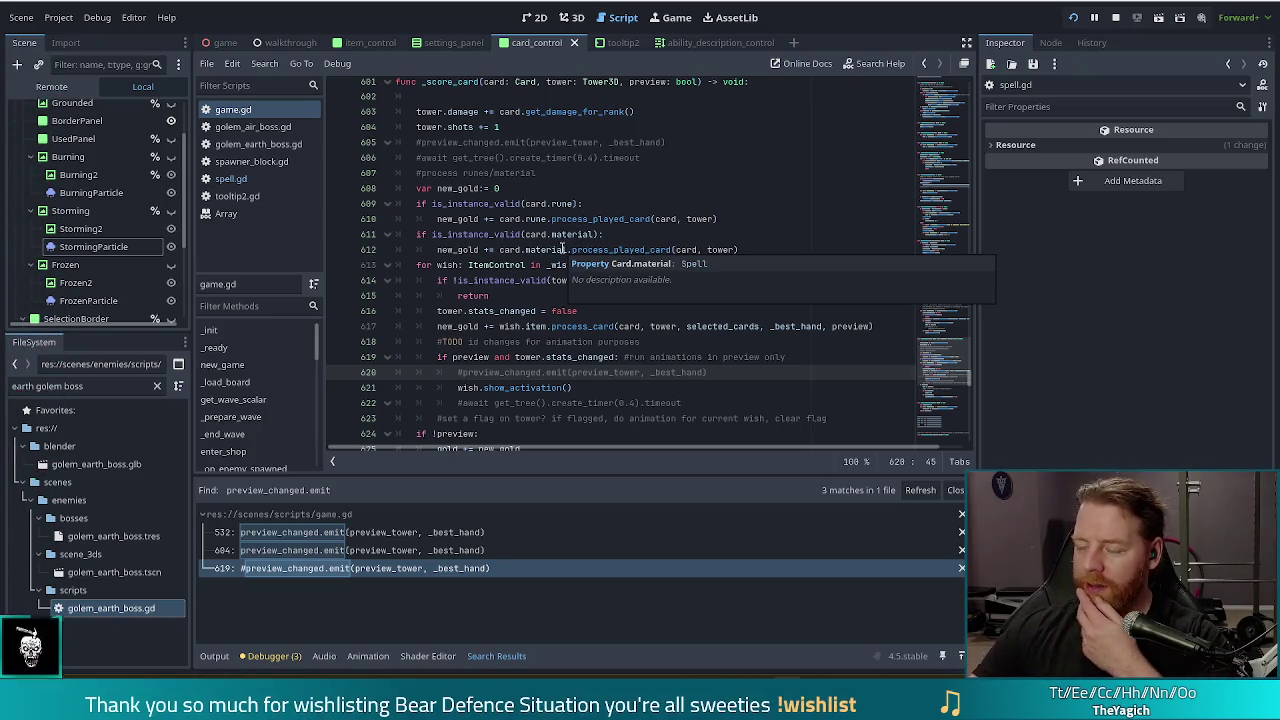
click(484, 310)
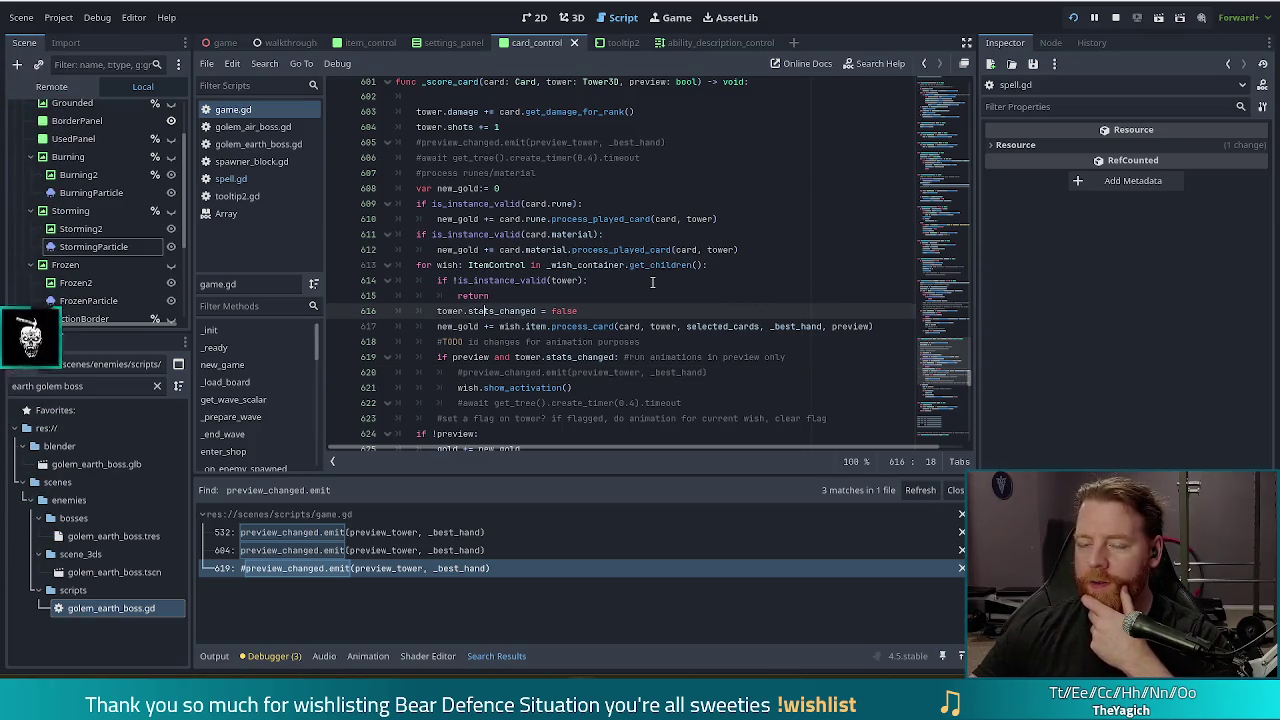
click(461, 100)
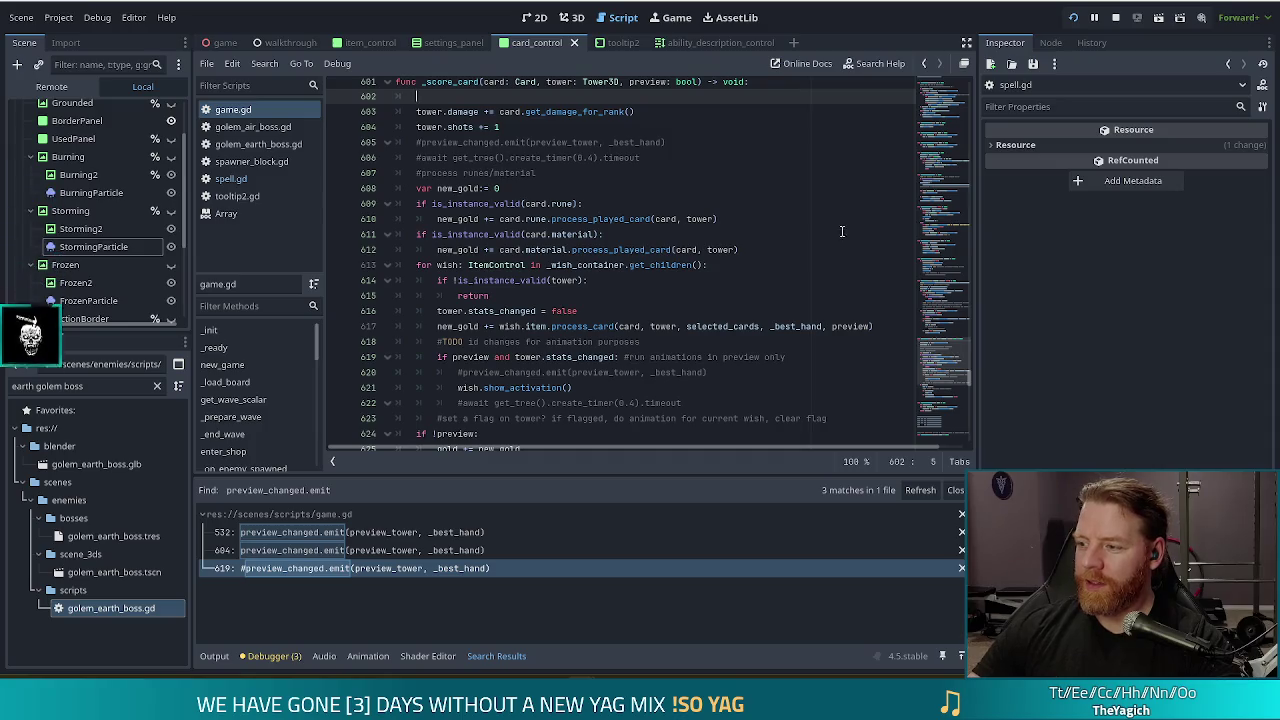
mouse_move(706, 219)
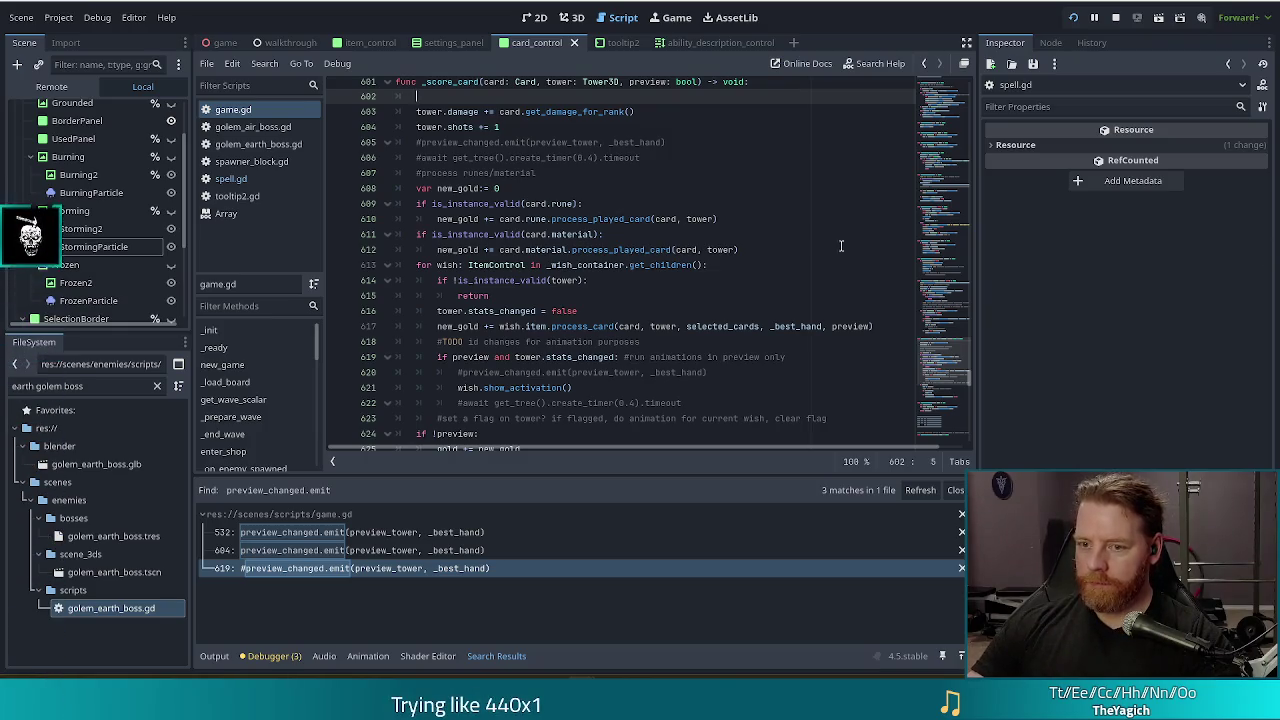
scroll(590, 260, down, 1)
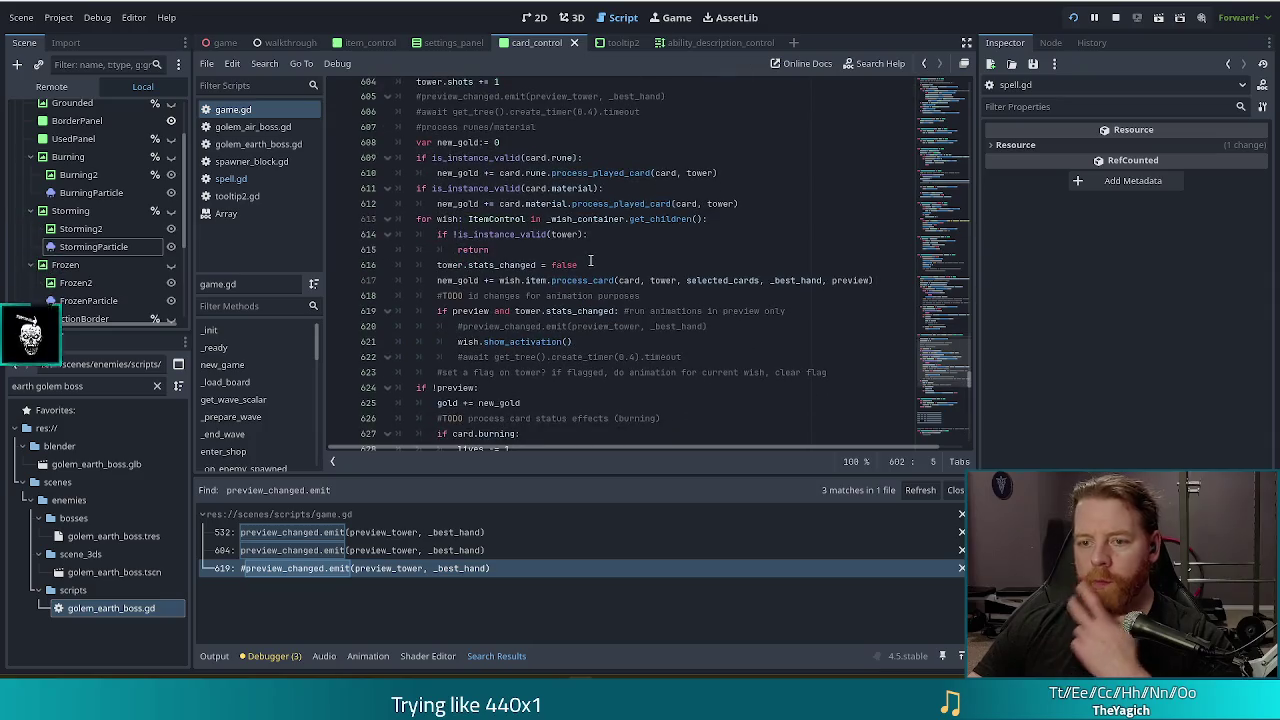
click(590, 234)
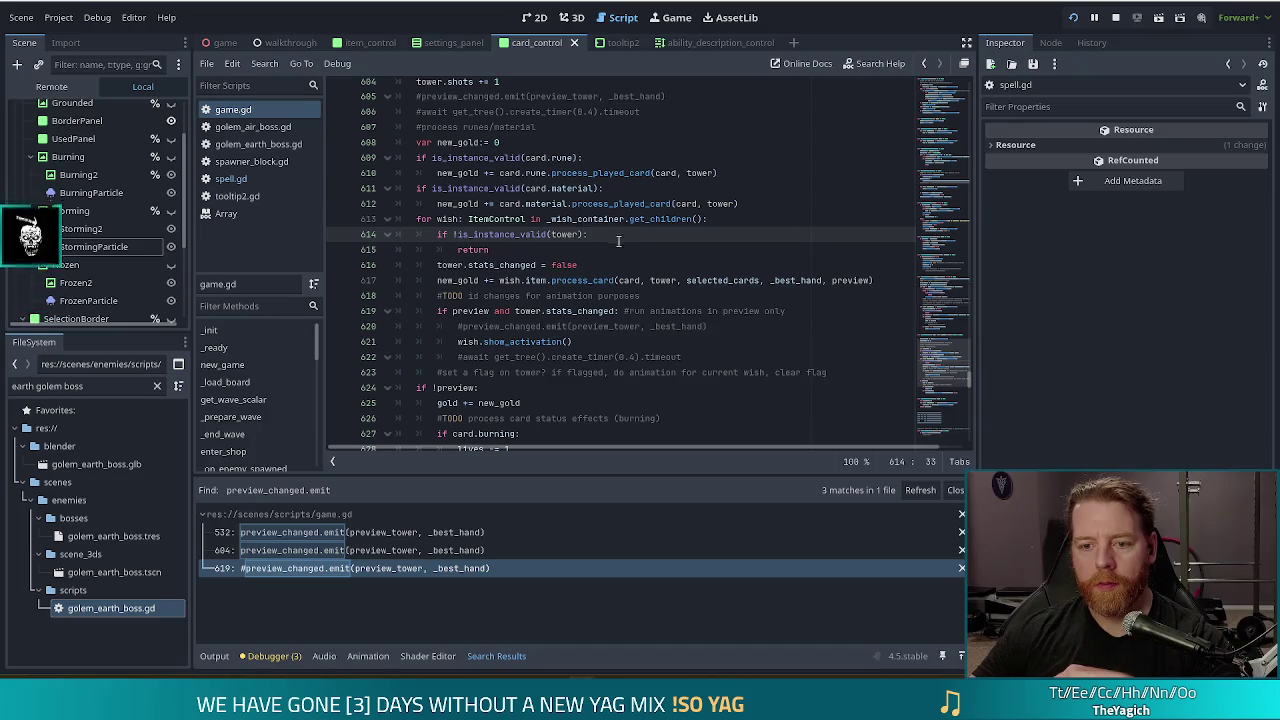
key(Up)
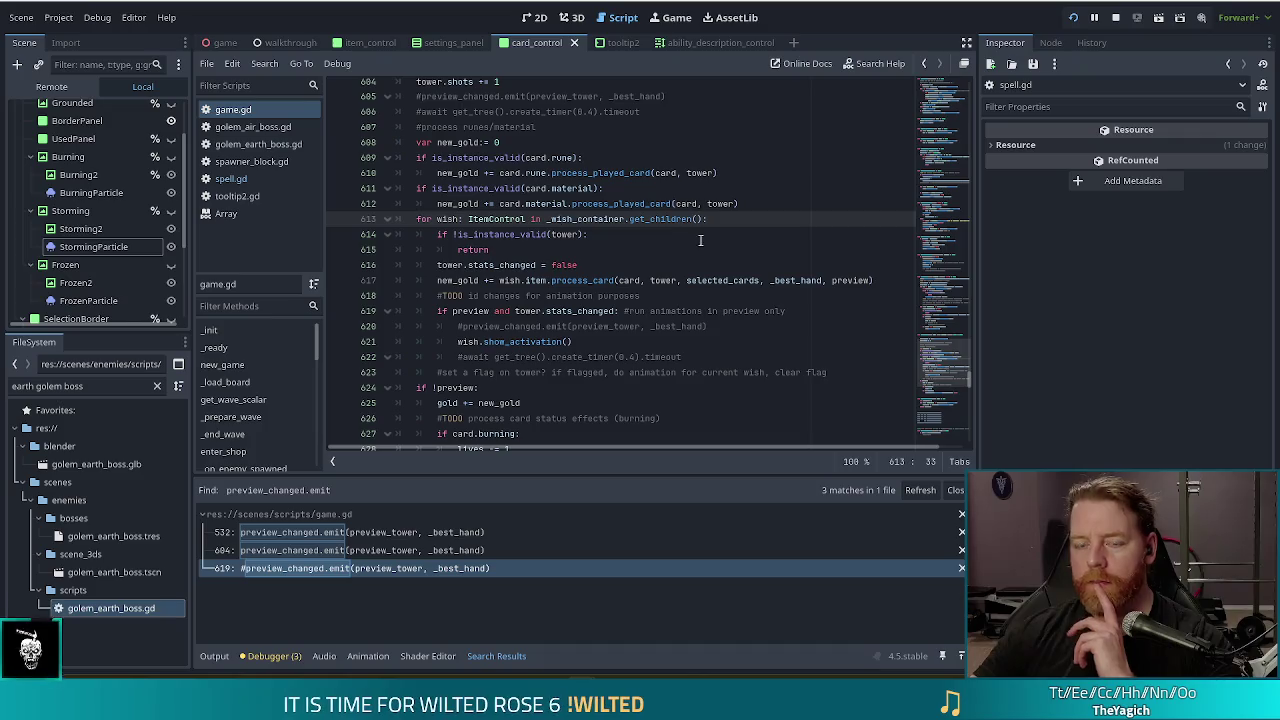
scroll(700, 237, down, 2)
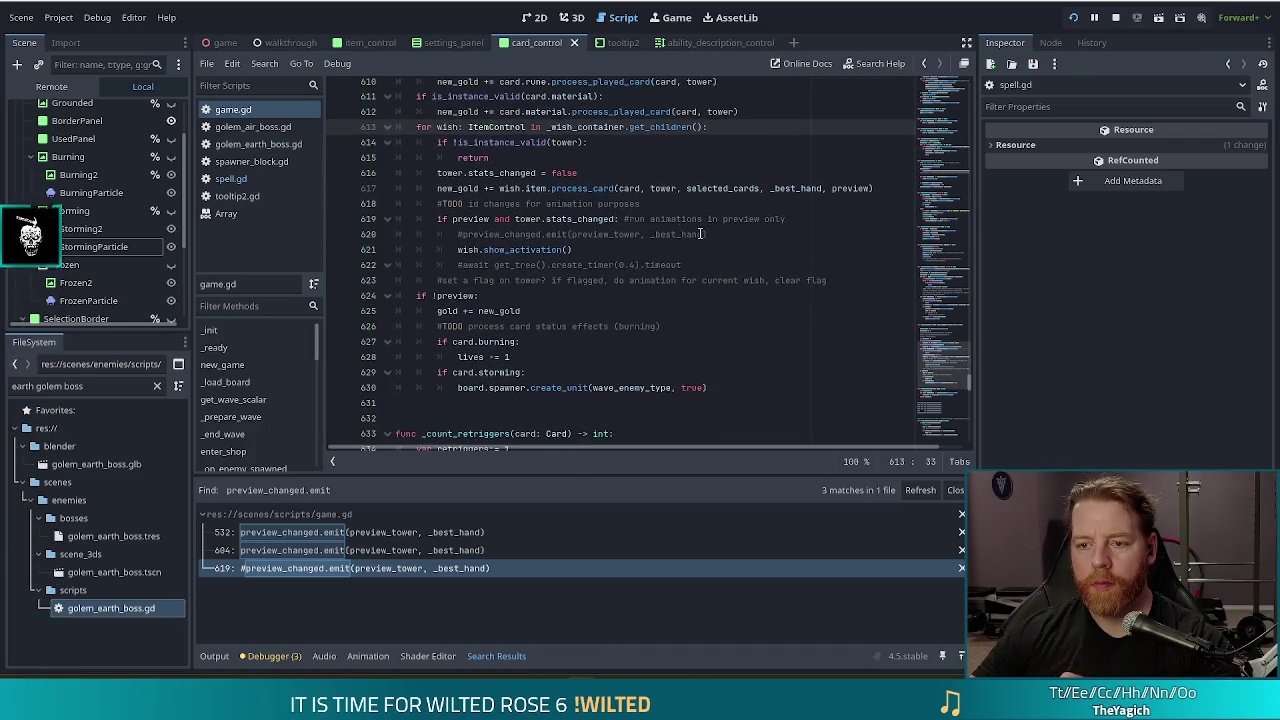
click(572, 112)
click(740, 112)
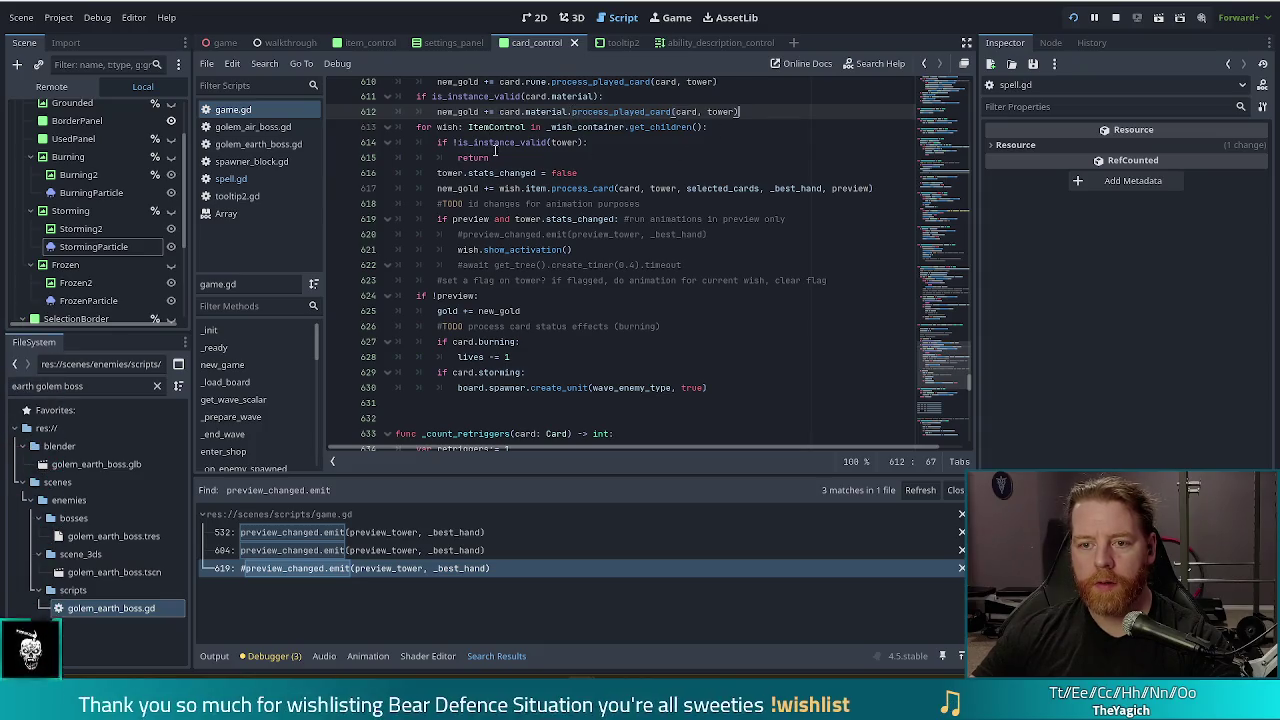
scroll(543, 218, up, 1)
scroll(543, 218, up, 4)
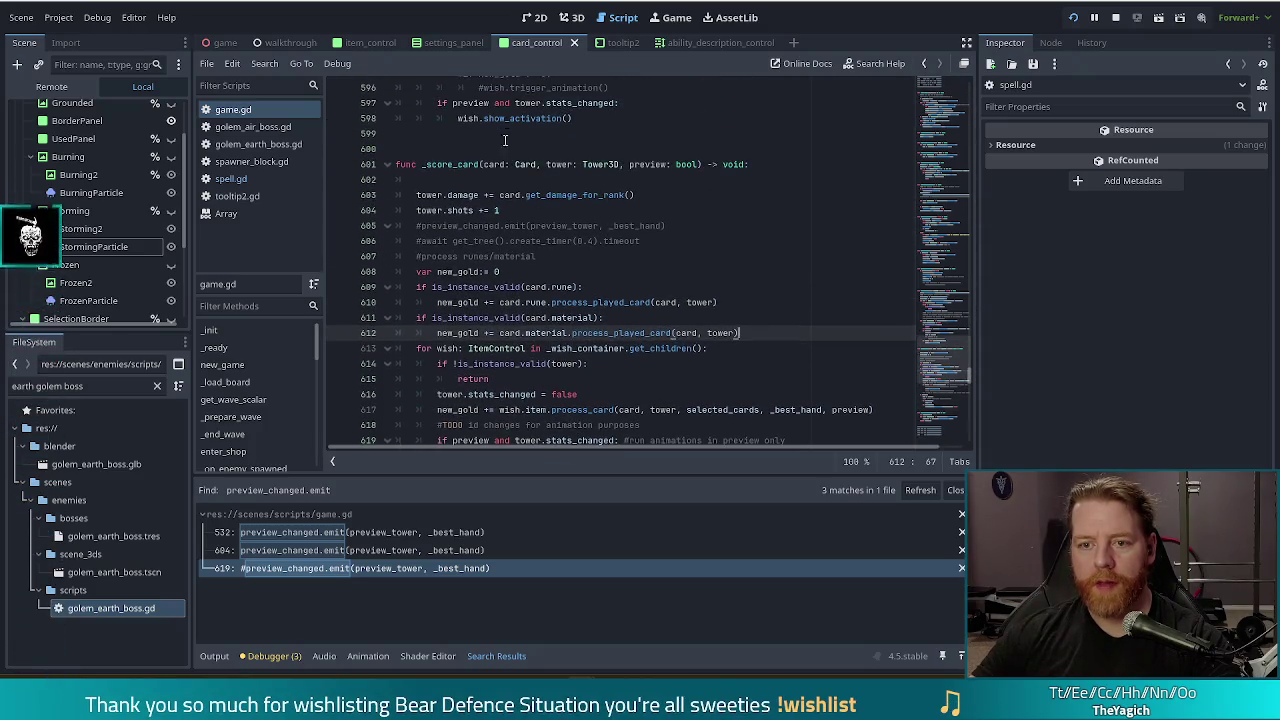
Step: Add 'if !card.grounded:' at the top of _score_card and indent the scoring lines under it
click(495, 179)
text(if )
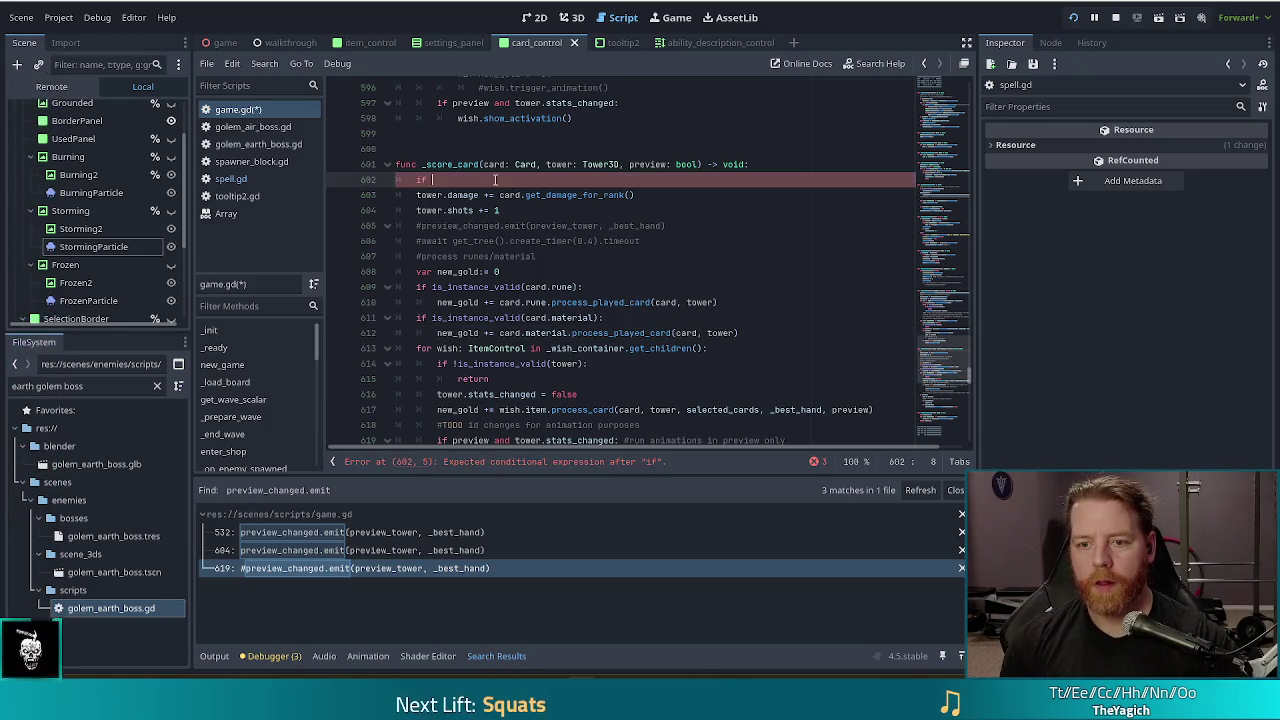
text(card.grou)
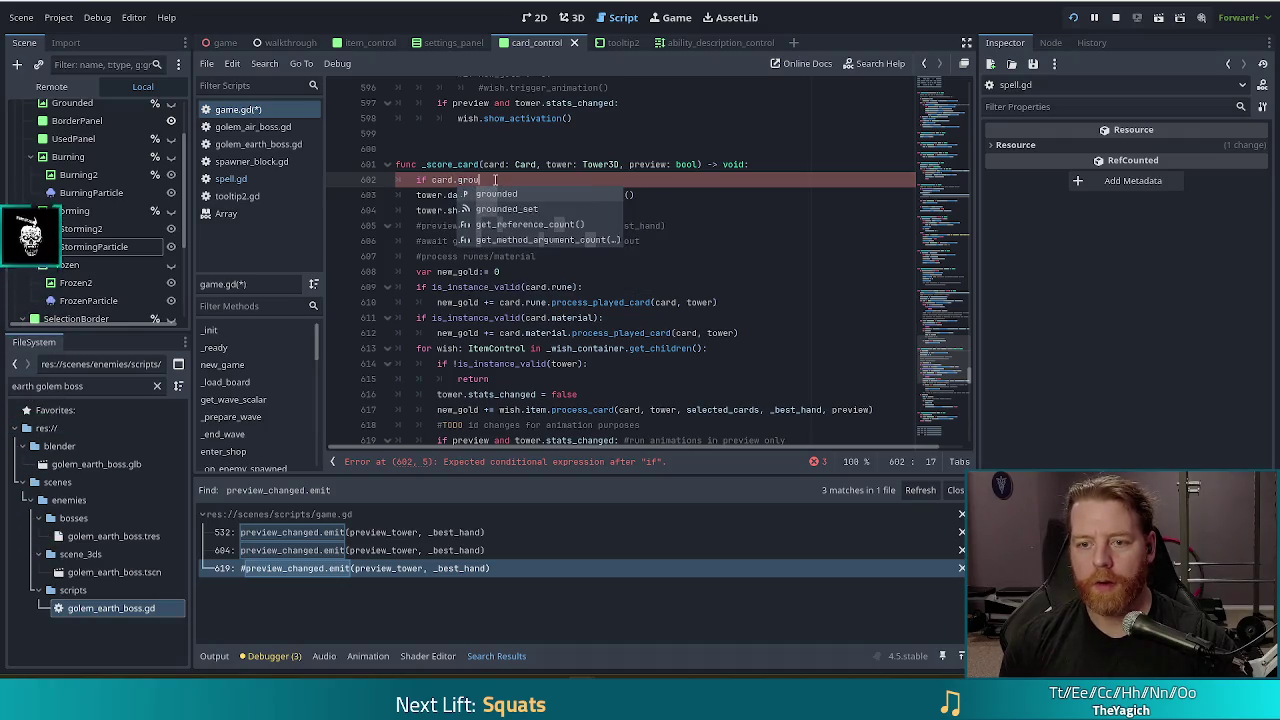
text(nded:)
key(ctrl+Left)
key(ctrl+Left)
key(ctrl+Left)
text(!)
key(shift+Down)
key(shift+Down)
key(shift+Down)
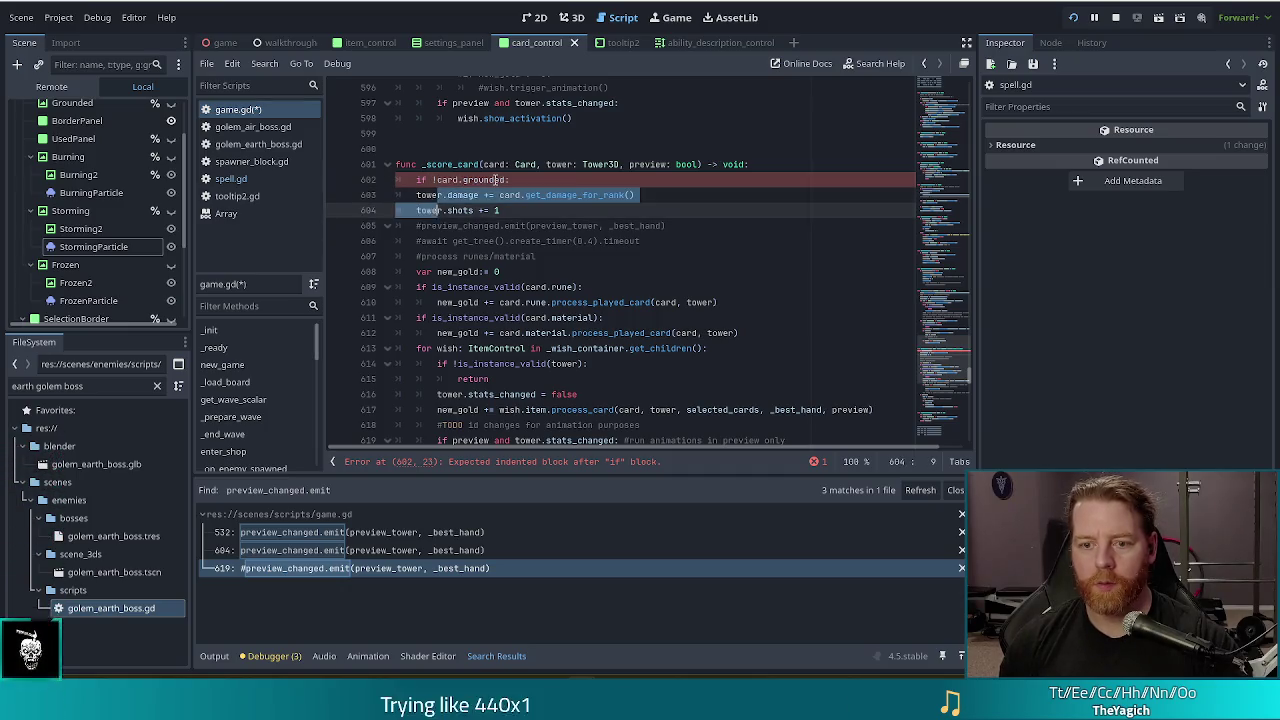
key(shift+Down)
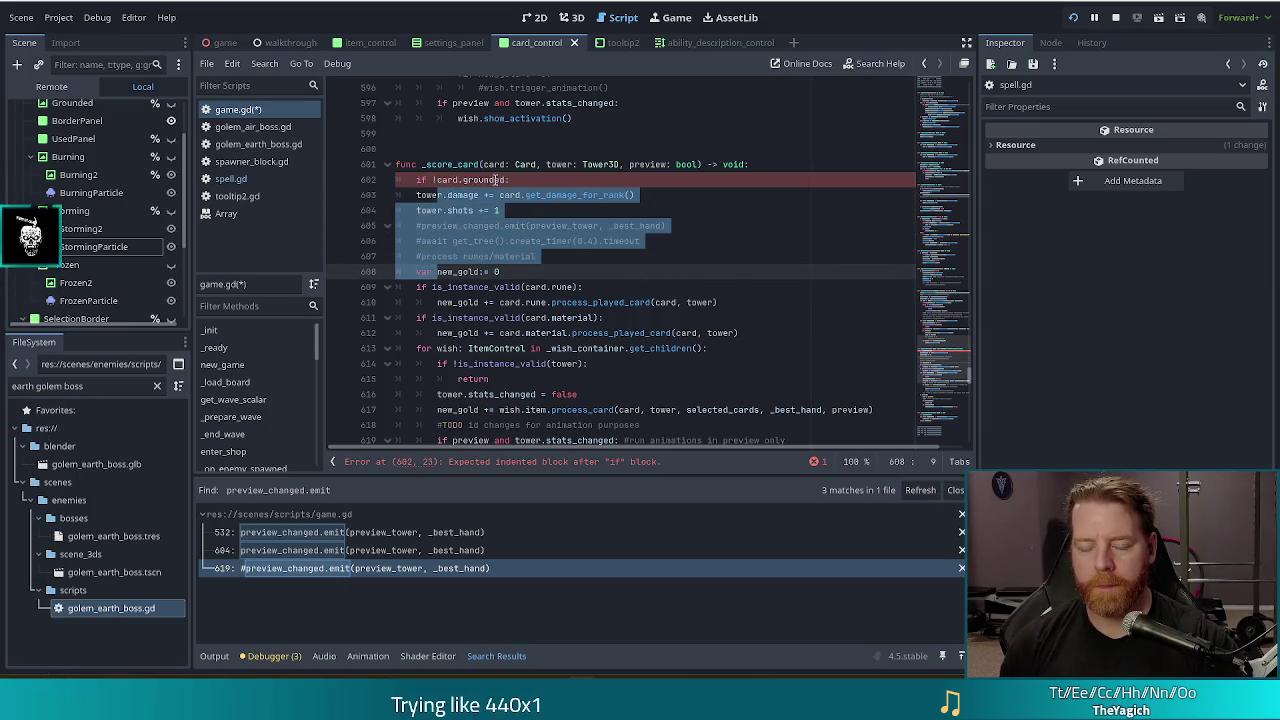
key(shift+Down)
key(shift+Down)
key(shift+Down)
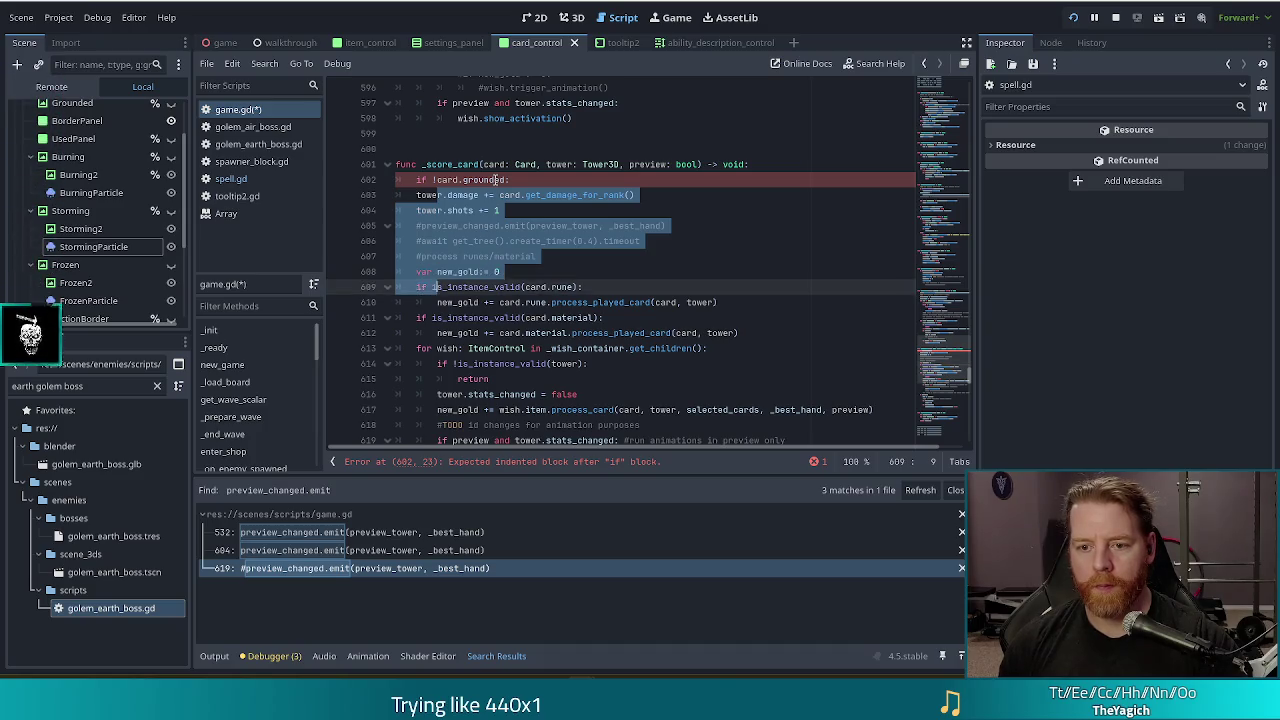
key(Tab)
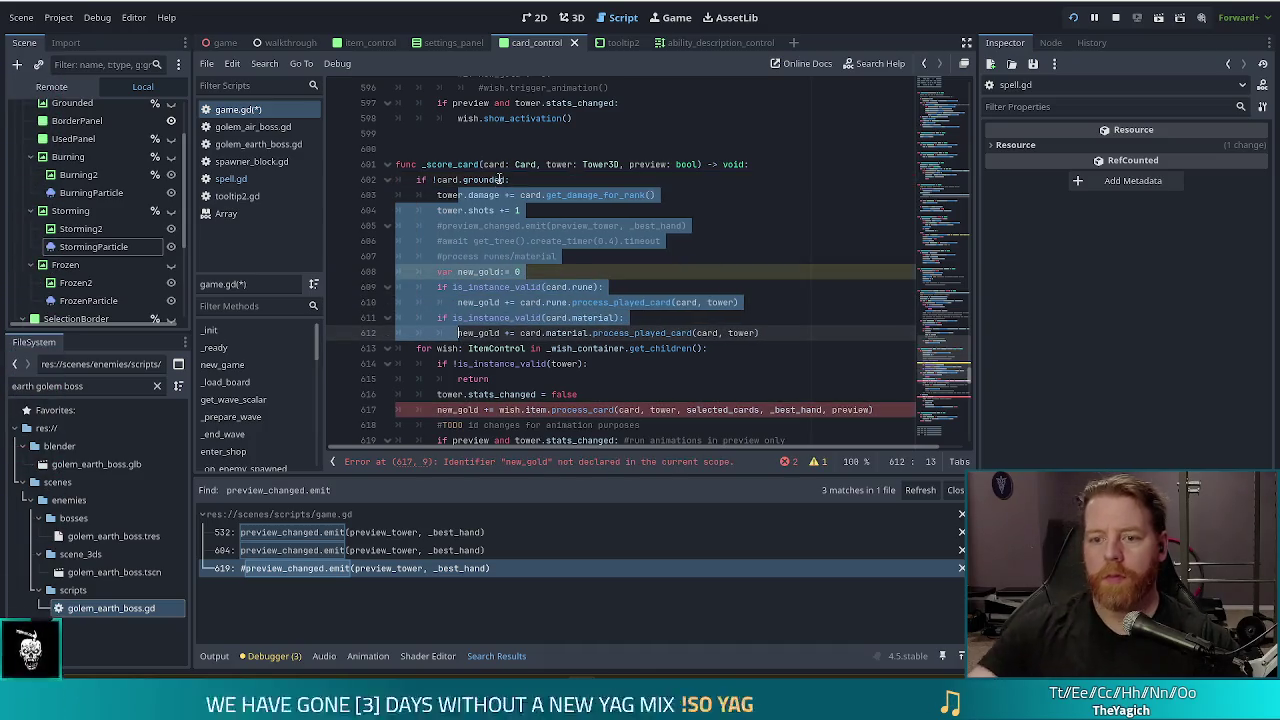
Step: Move the new_gold declaration above the grounded check at function-level indentation
click(548, 272)
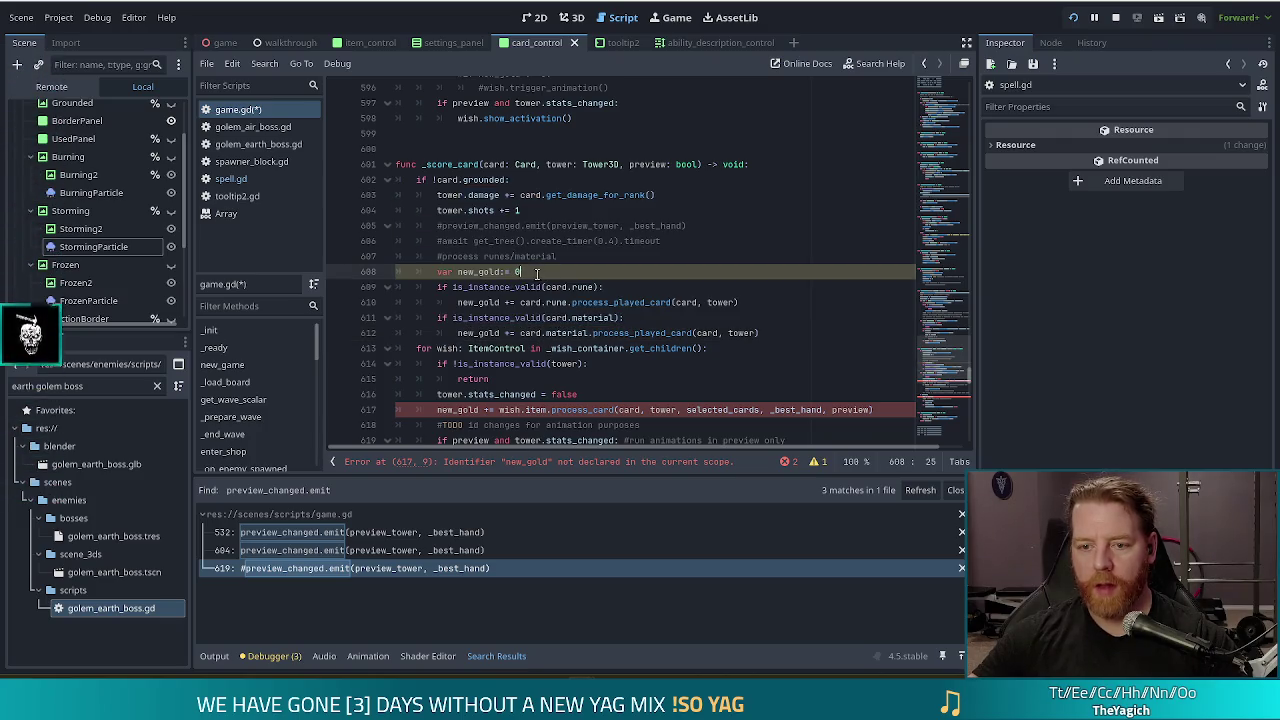
key(alt+Up)
key(alt+Up)
key(alt+Up)
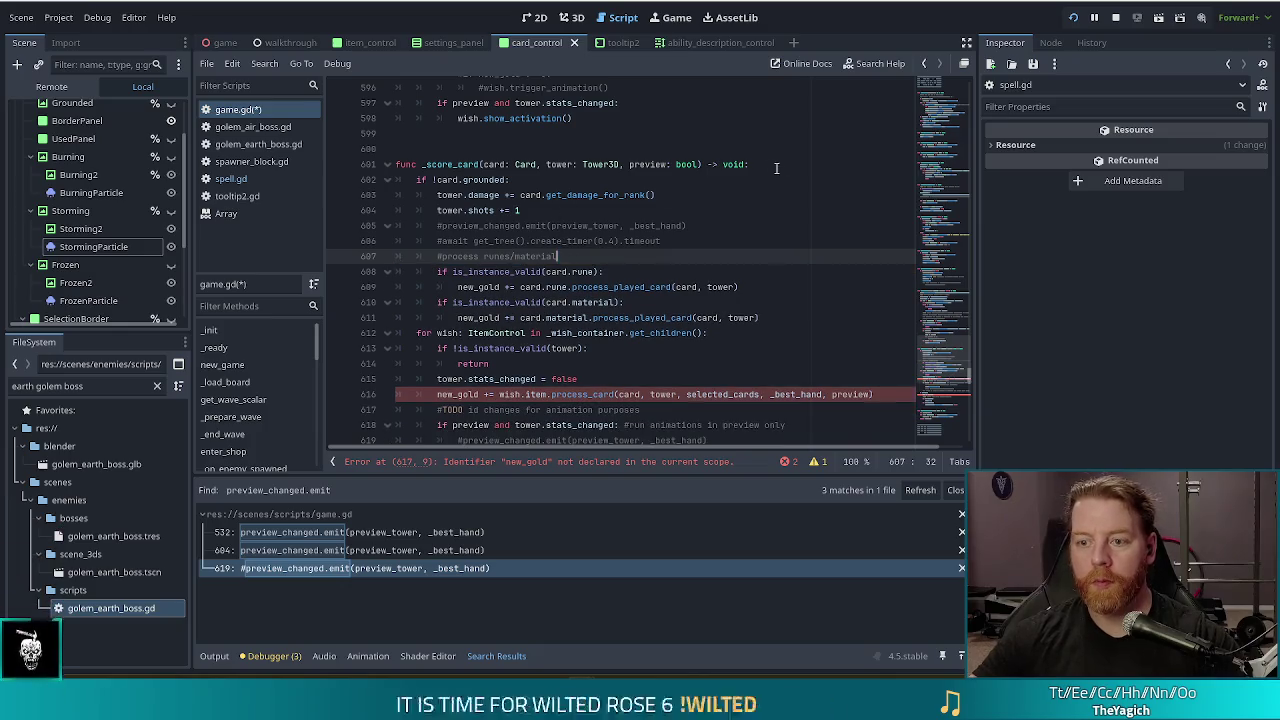
key(shift+Tab)
key(Left)
key(Left)
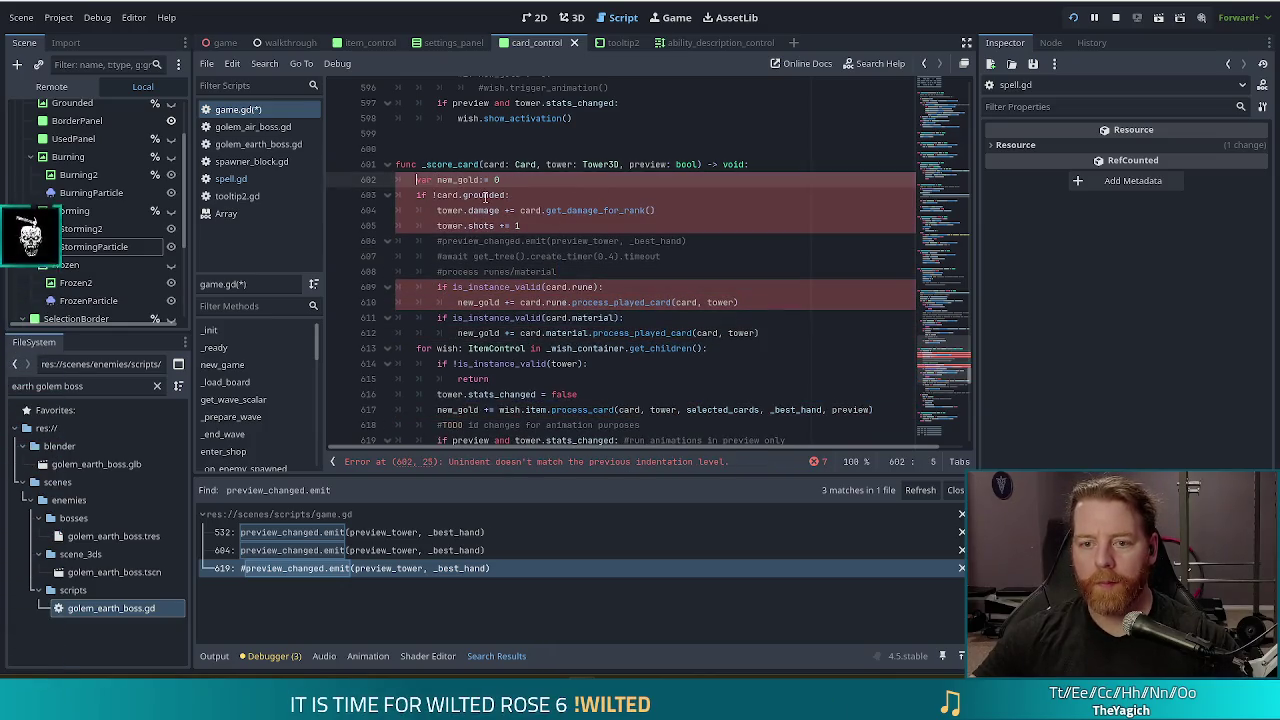
click(566, 211)
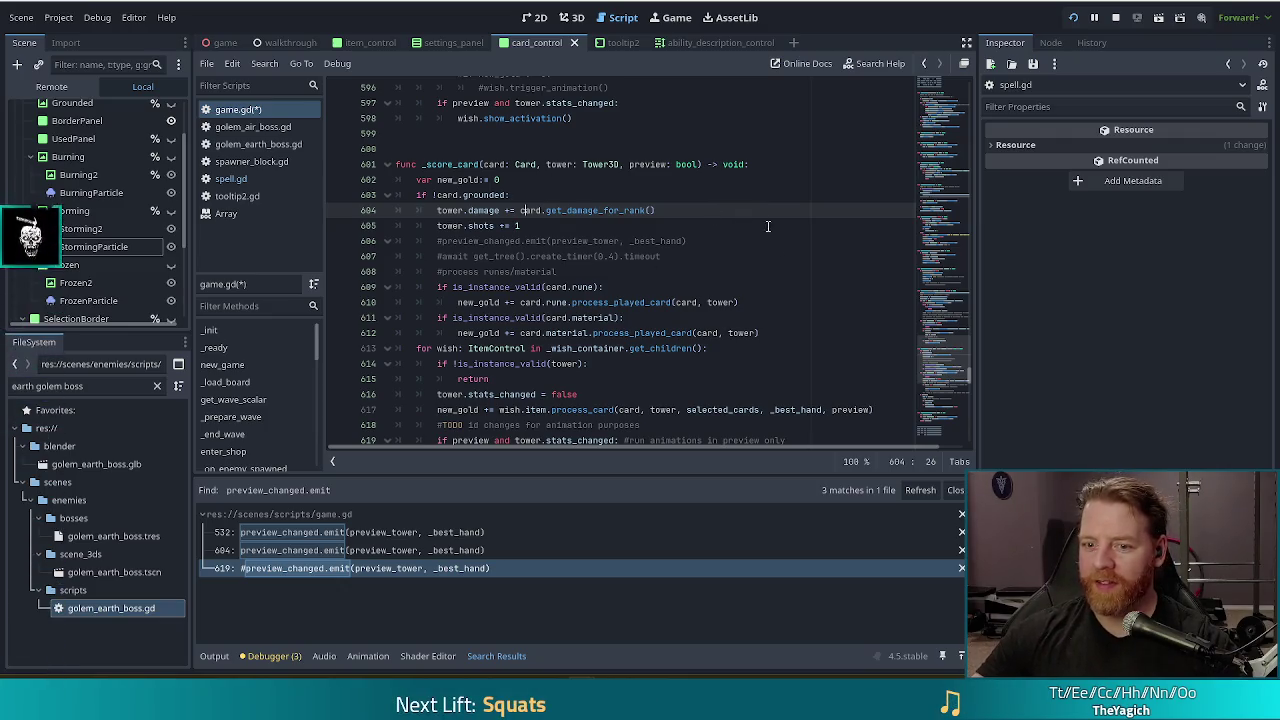
Step: Save game.gd now that the grounded check in _score_card shows no errors
click(682, 318)
key(ctrl+s)
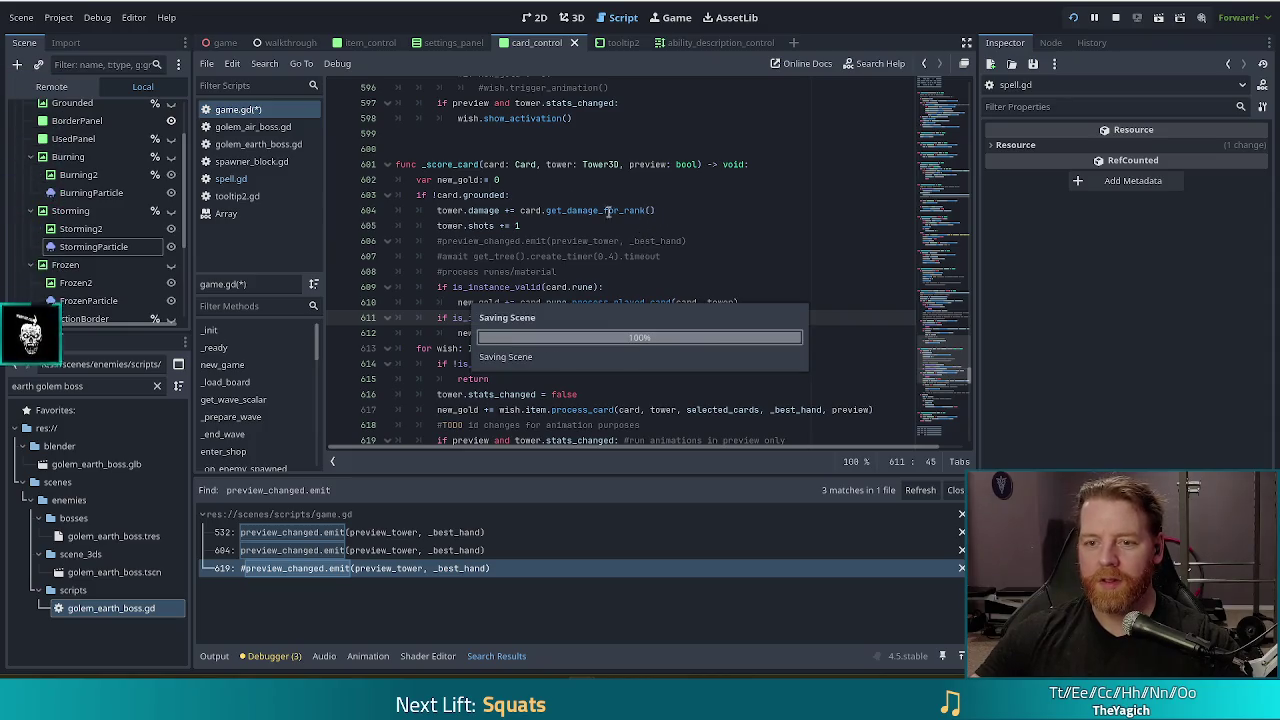
click(600, 210)
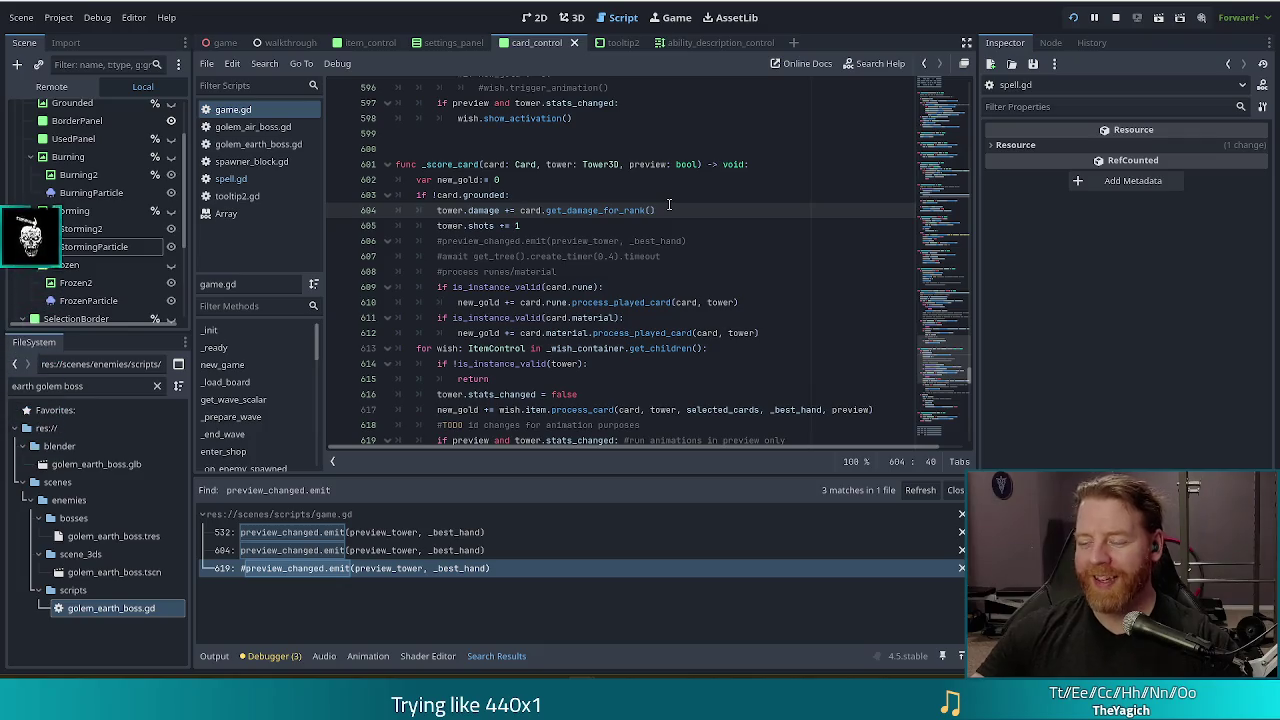
Step: Stop the previously running game and relaunch the project to test the change
click(1116, 19)
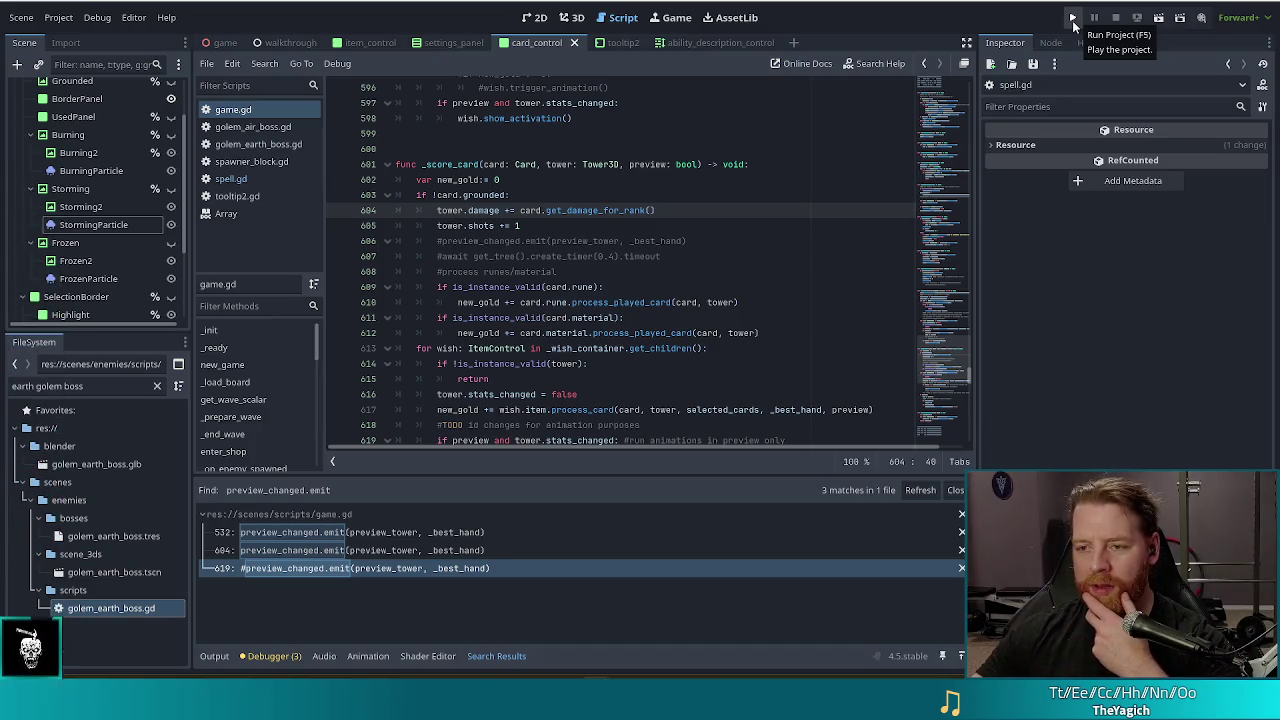
click(1073, 20)
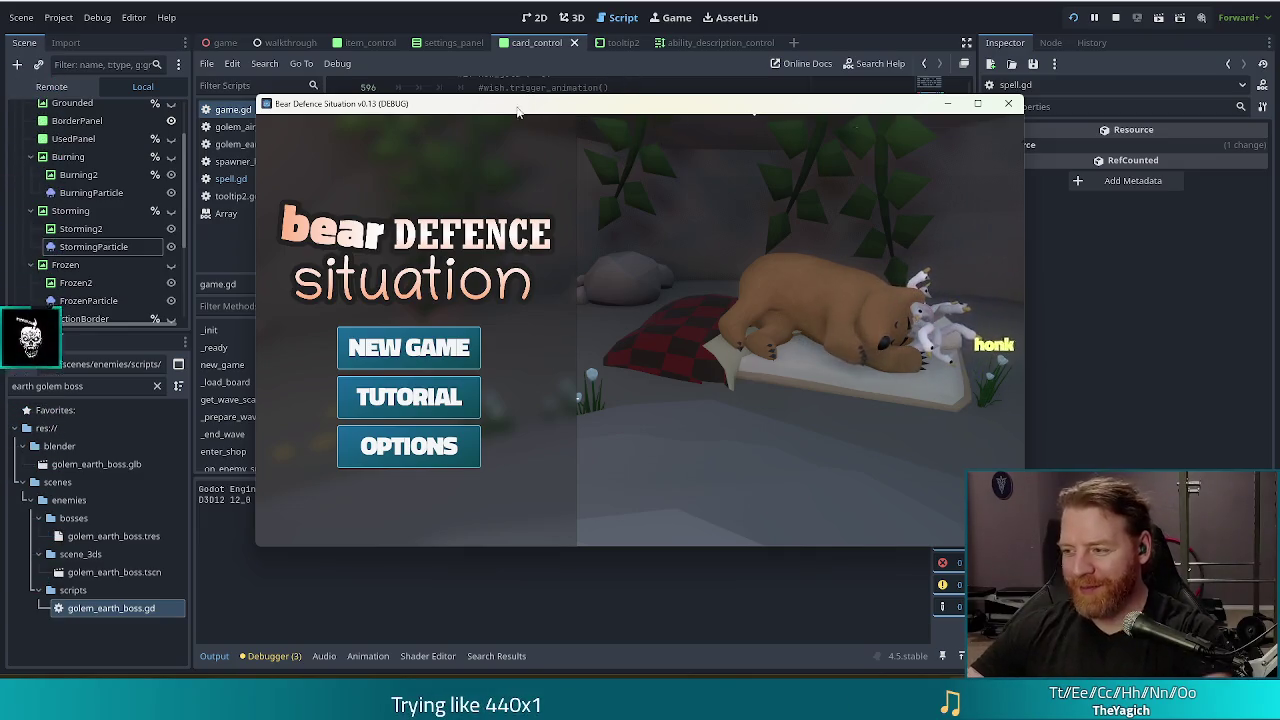
Step: Start a new game from the main menu and open the in-game debug console
click(436, 340)
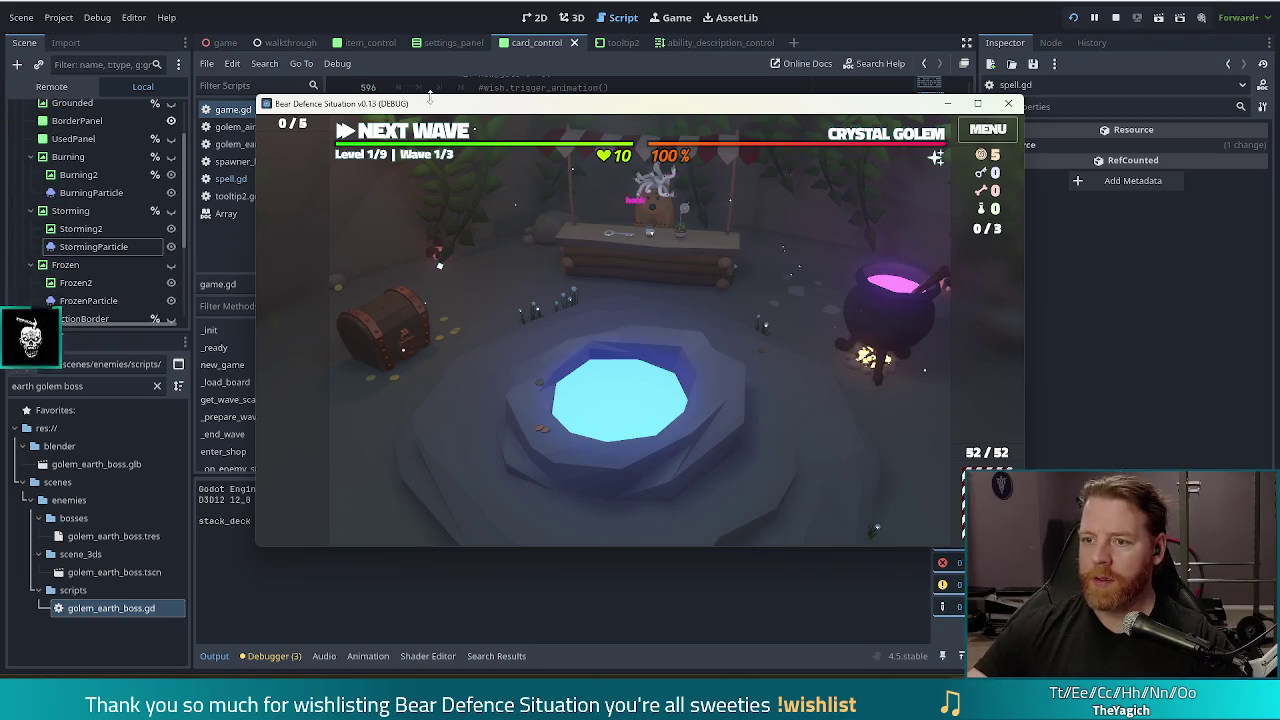
key(grave)
Step: Run 'set_enemy golem_earth_normal' in the console to face the Earth Golem
text(set)
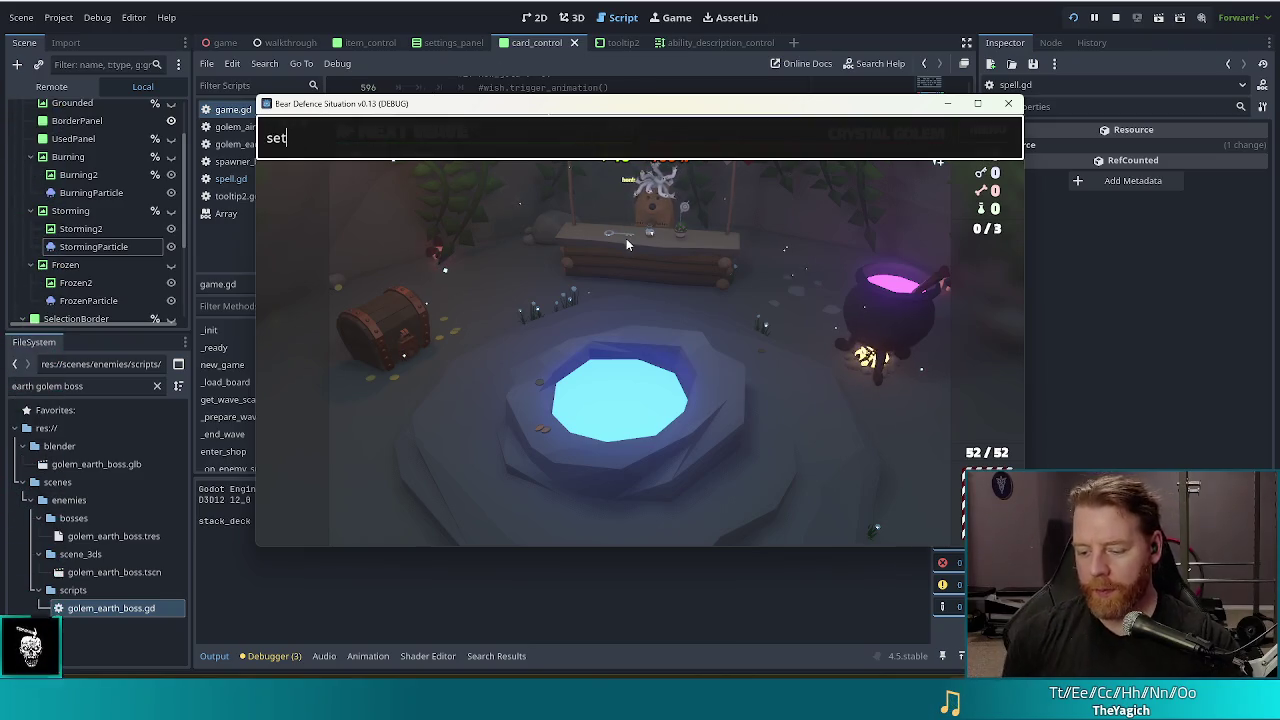
text(_enemy)
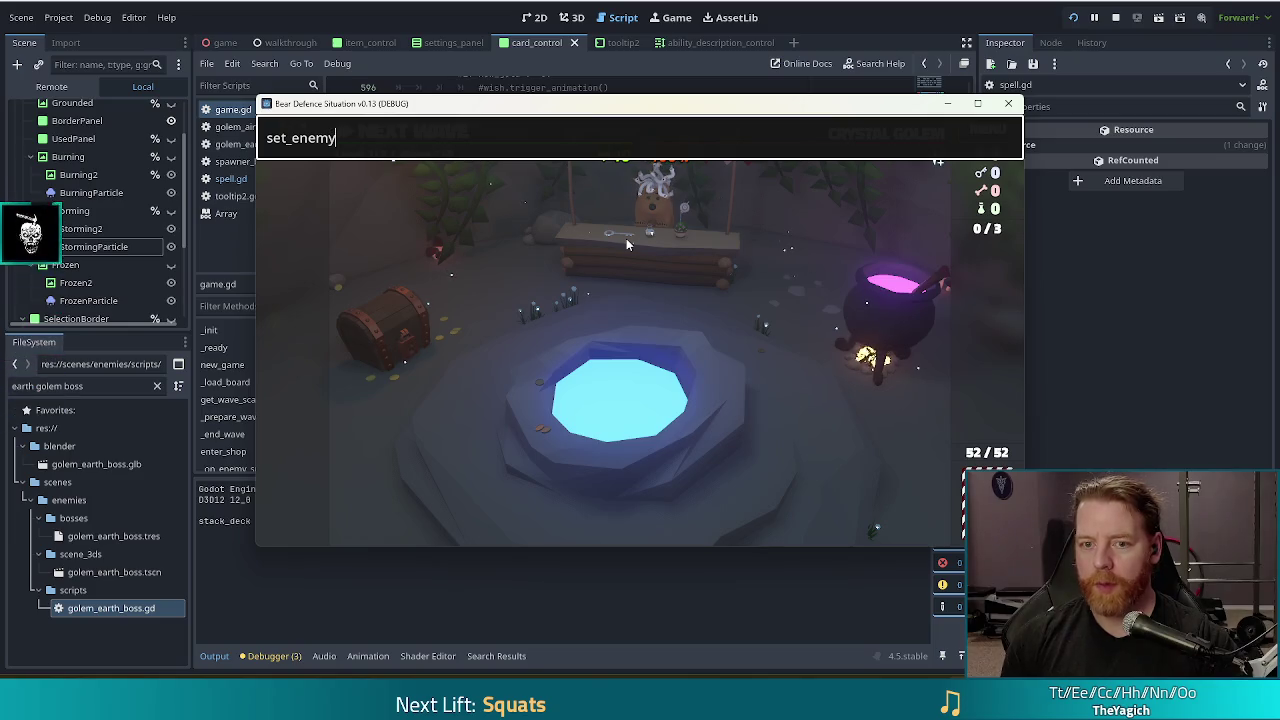
text( golem_earth_normal)
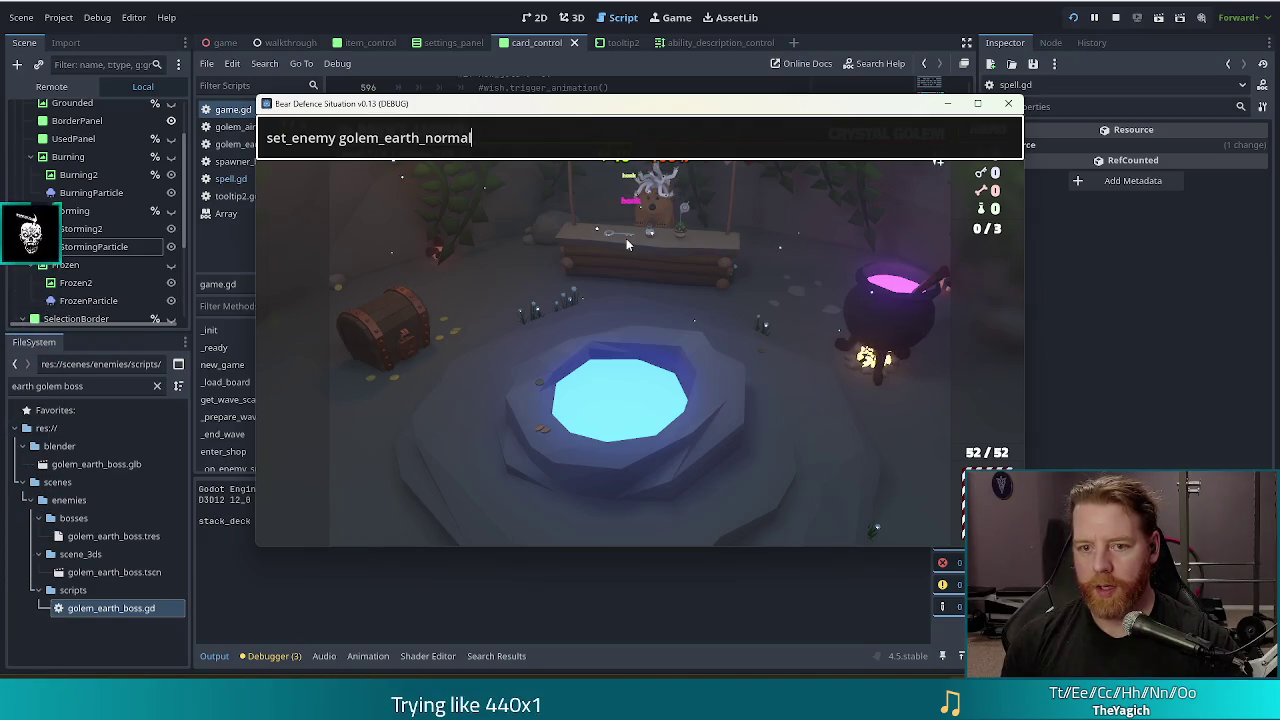
key(Return)
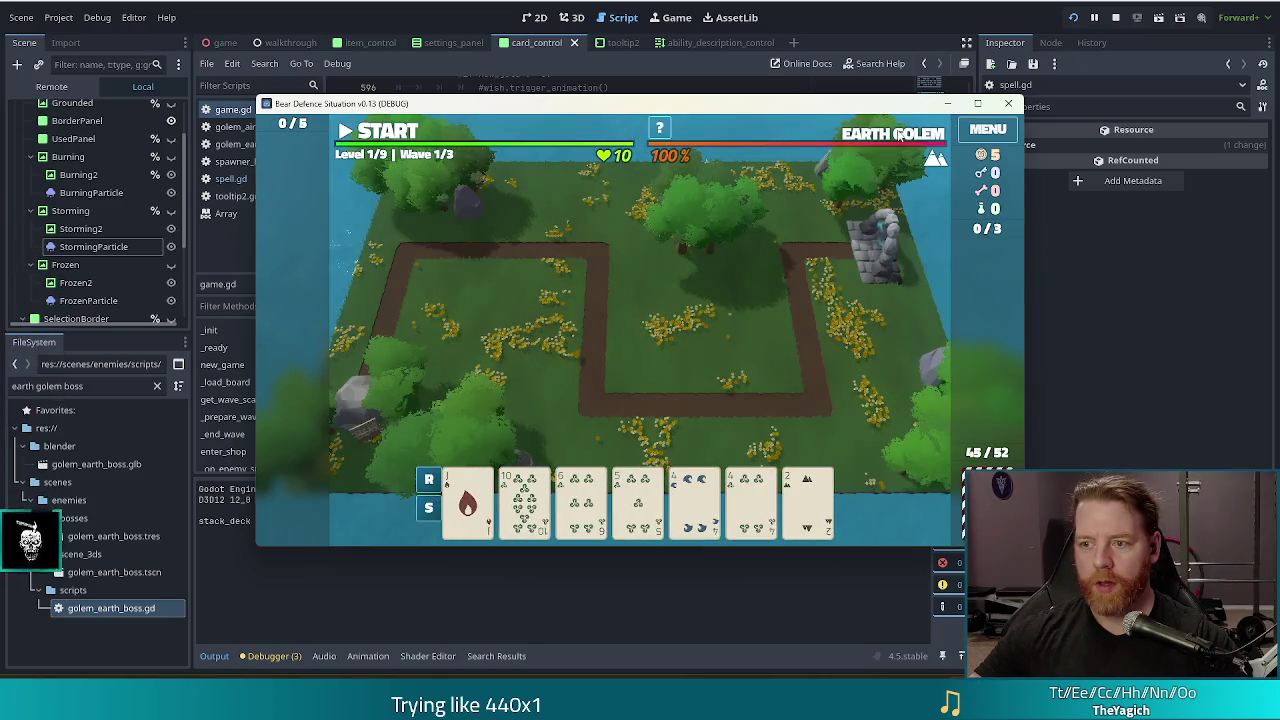
mouse_move(900, 138)
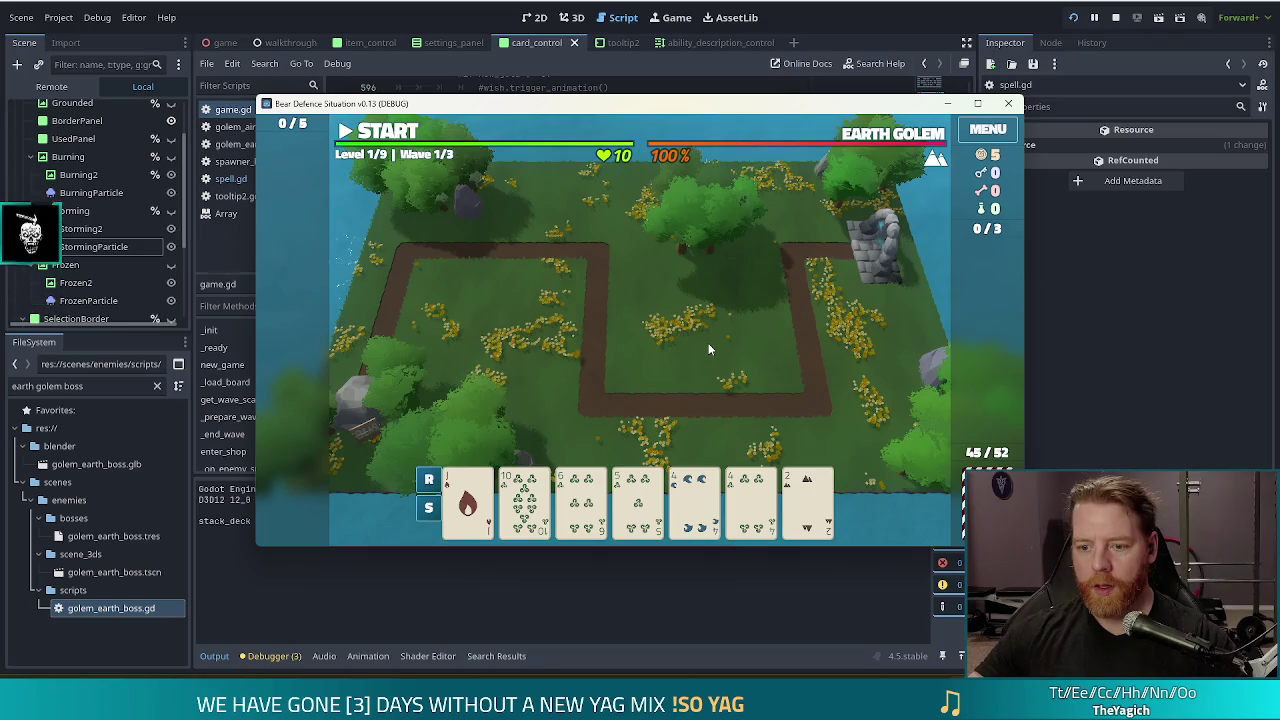
Step: Discard the pair of fours, then four more cards including the 7 of Water
click(655, 425)
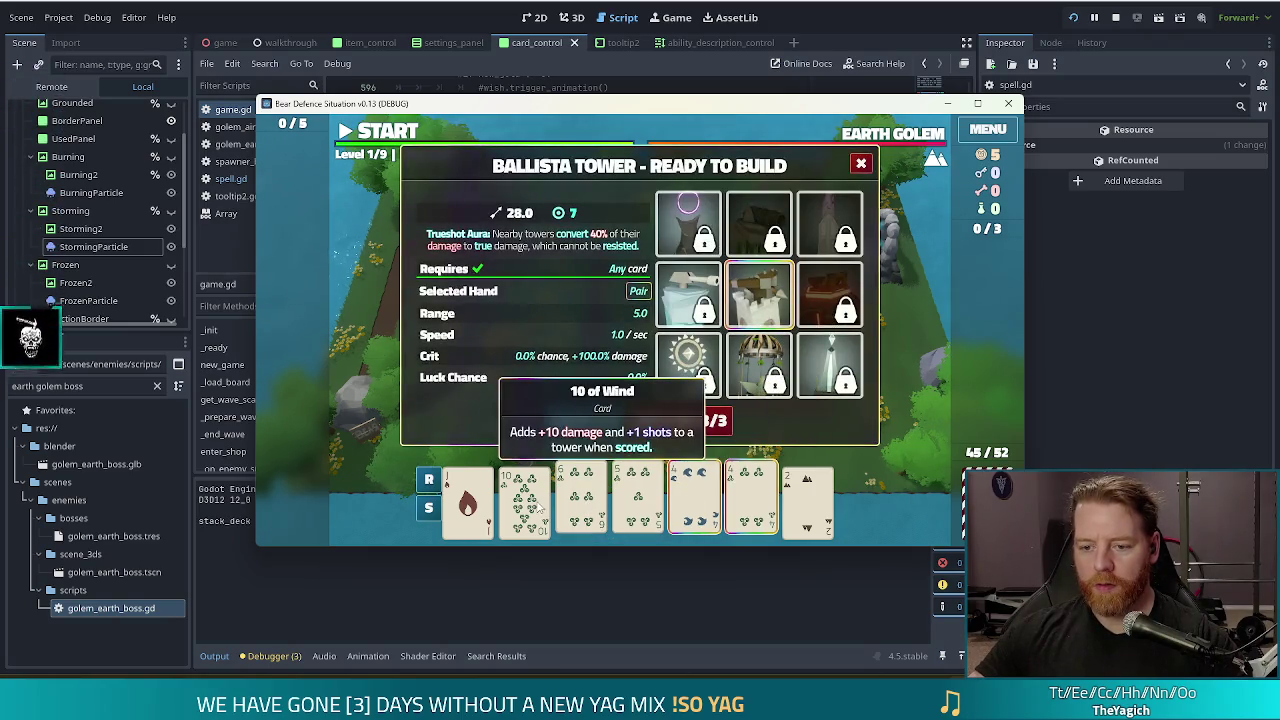
click(700, 425)
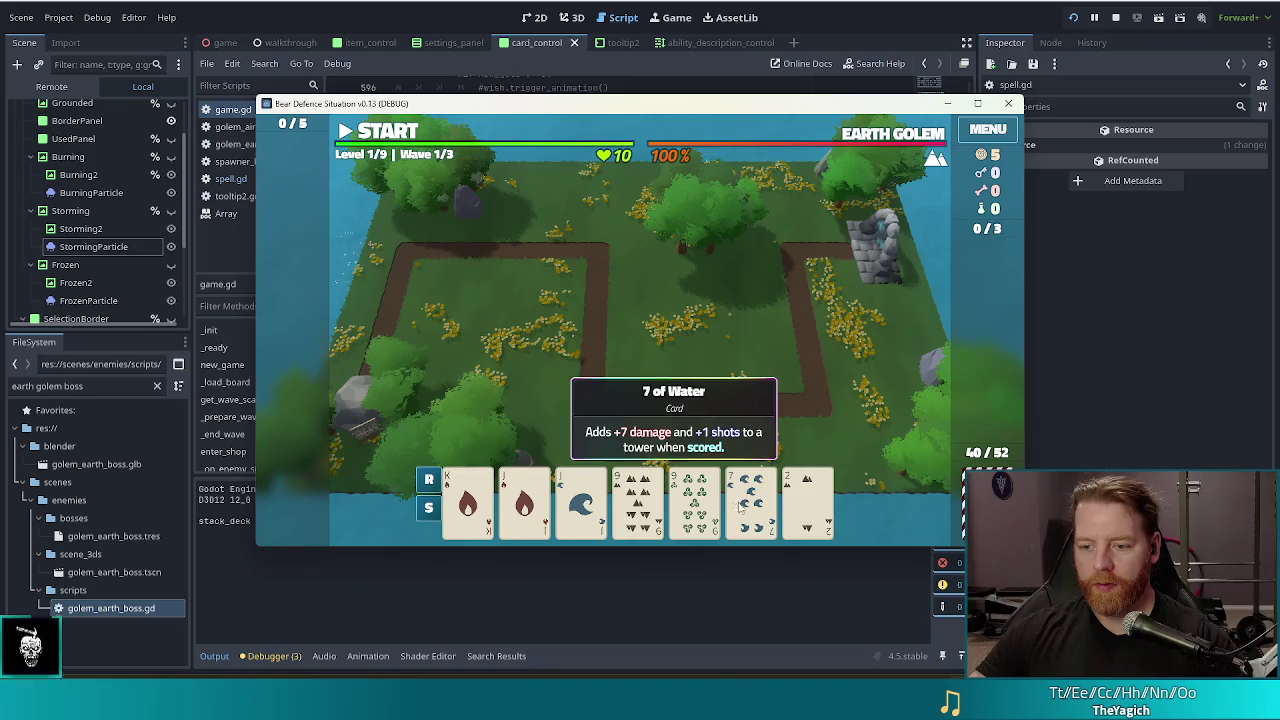
click(745, 505)
click(580, 505)
click(525, 505)
click(468, 505)
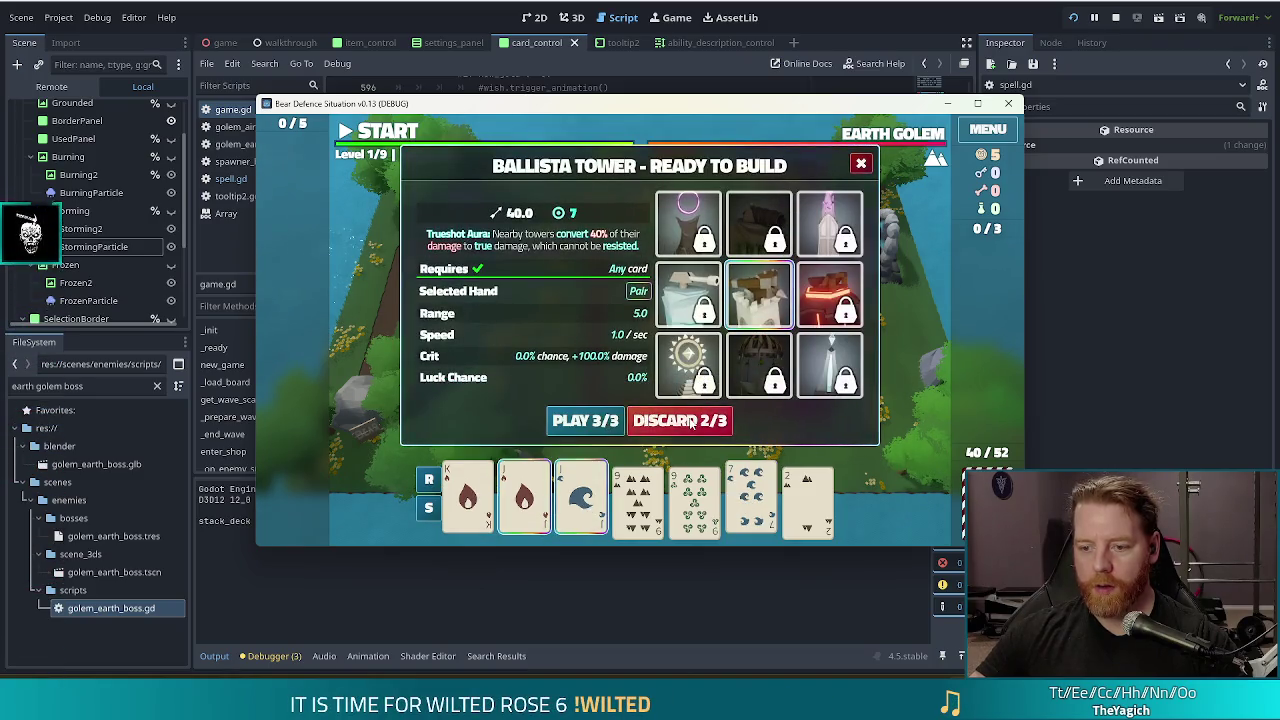
click(690, 424)
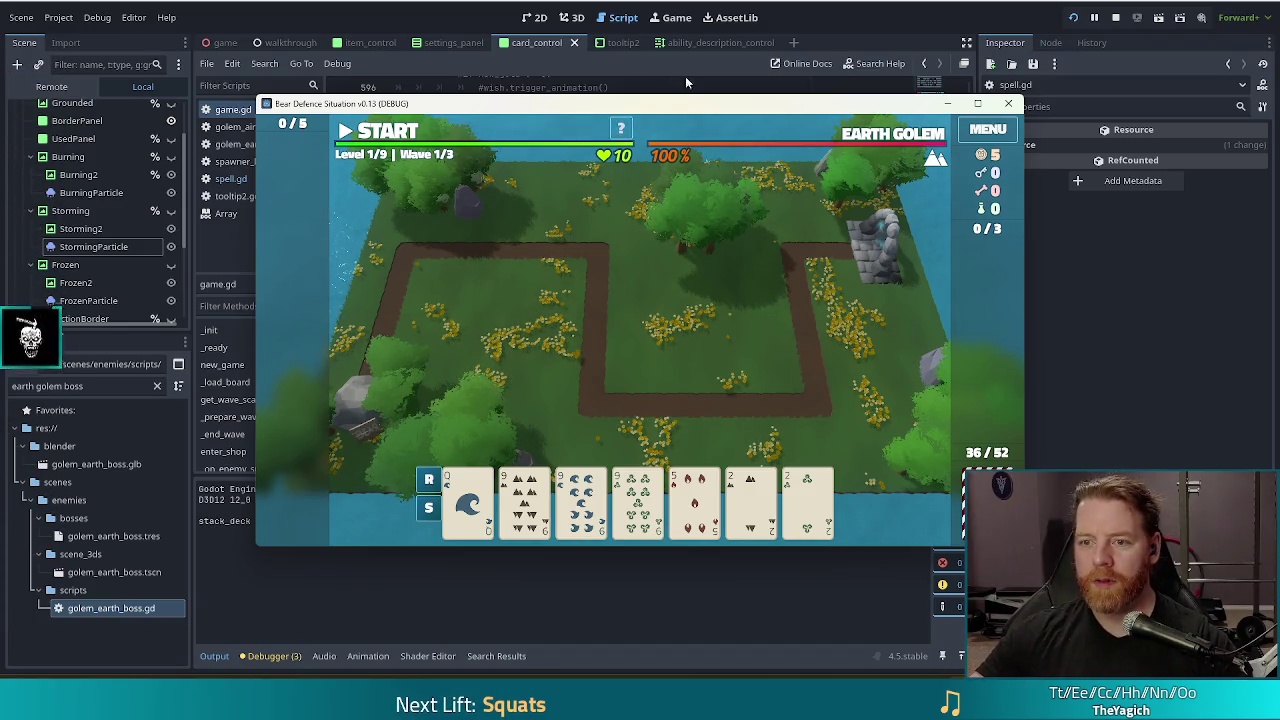
mouse_move(734, 106)
mouse_down()
mouse_move(671, 80)
mouse_move(682, 91)
mouse_up()
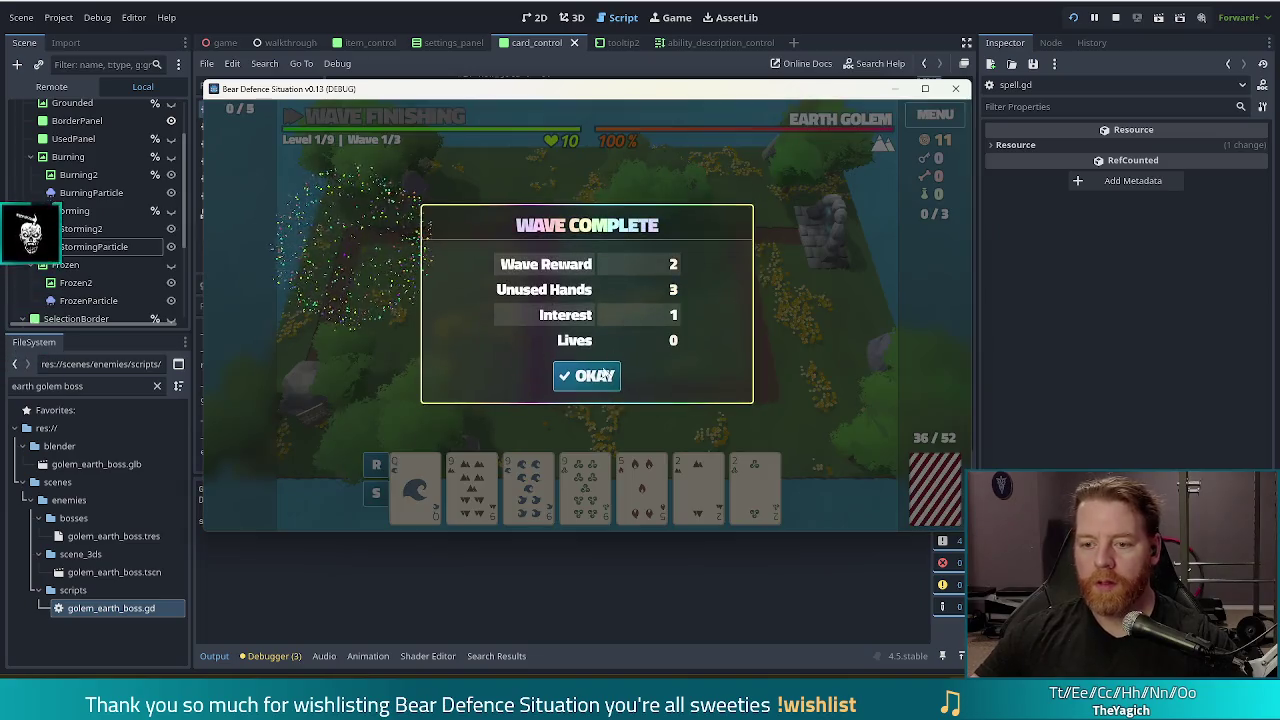
Step: Dismiss both wave summaries and skip wave 2 to reach Wave 3/3 with 17 coins
click(594, 378)
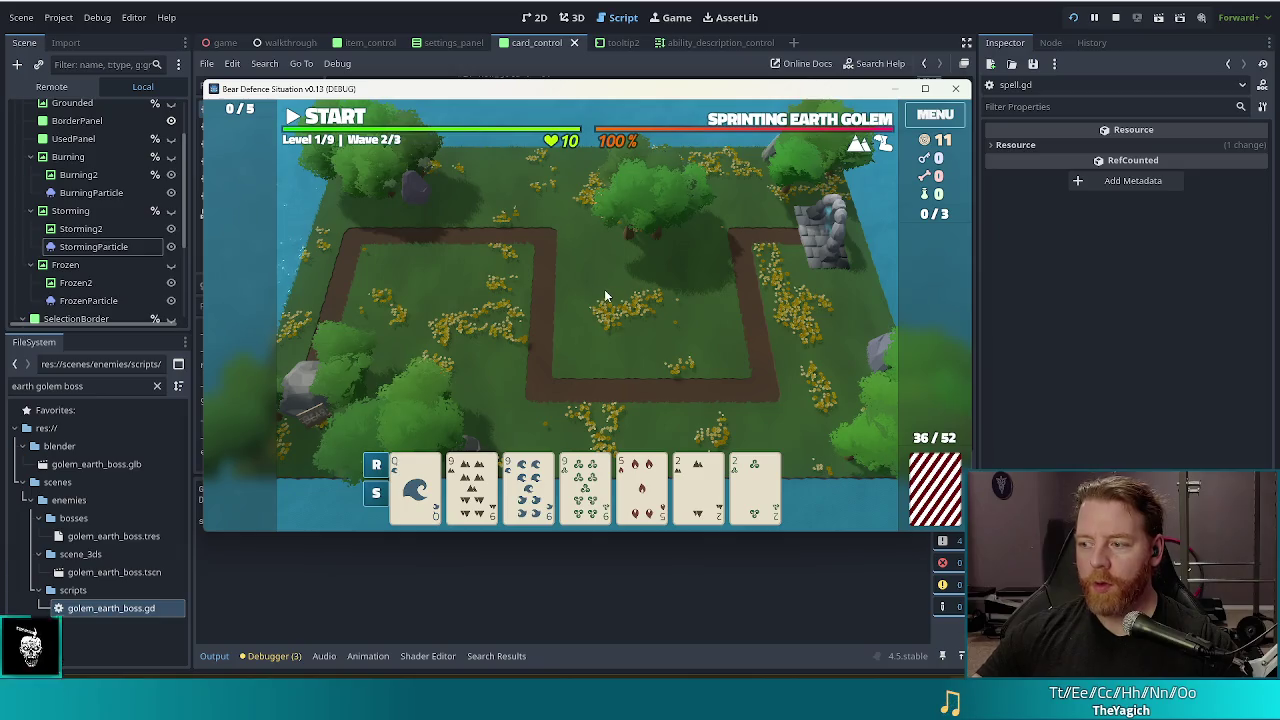
key(space)
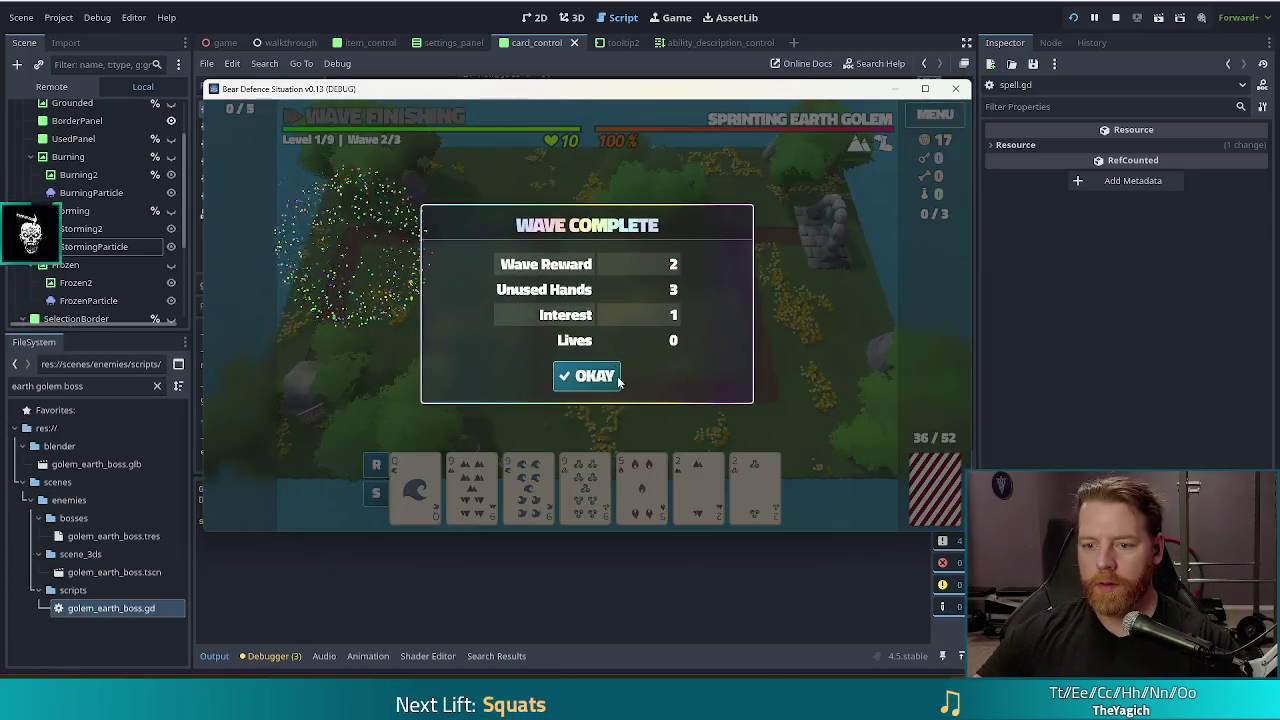
click(609, 381)
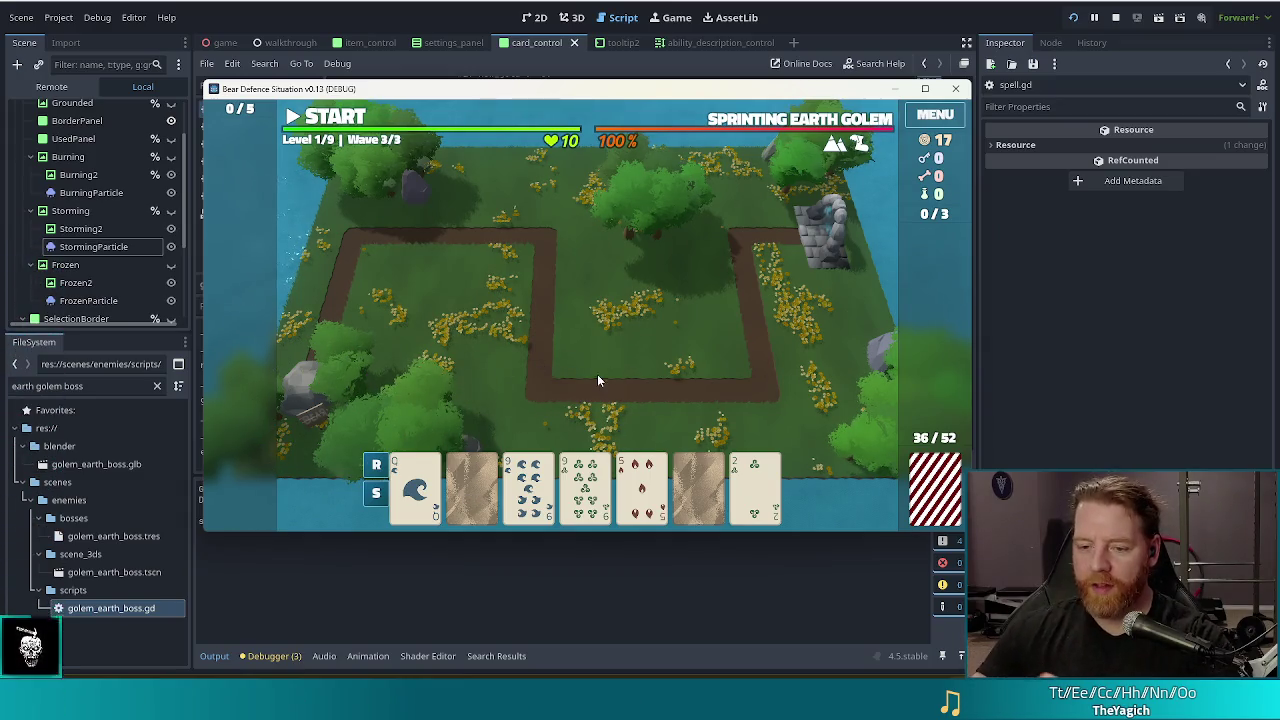
Step: Preview Ballista Tower damage with 9 of Water, Water+Earth and Water+Wind pairs, then Three of a Kind
click(537, 481)
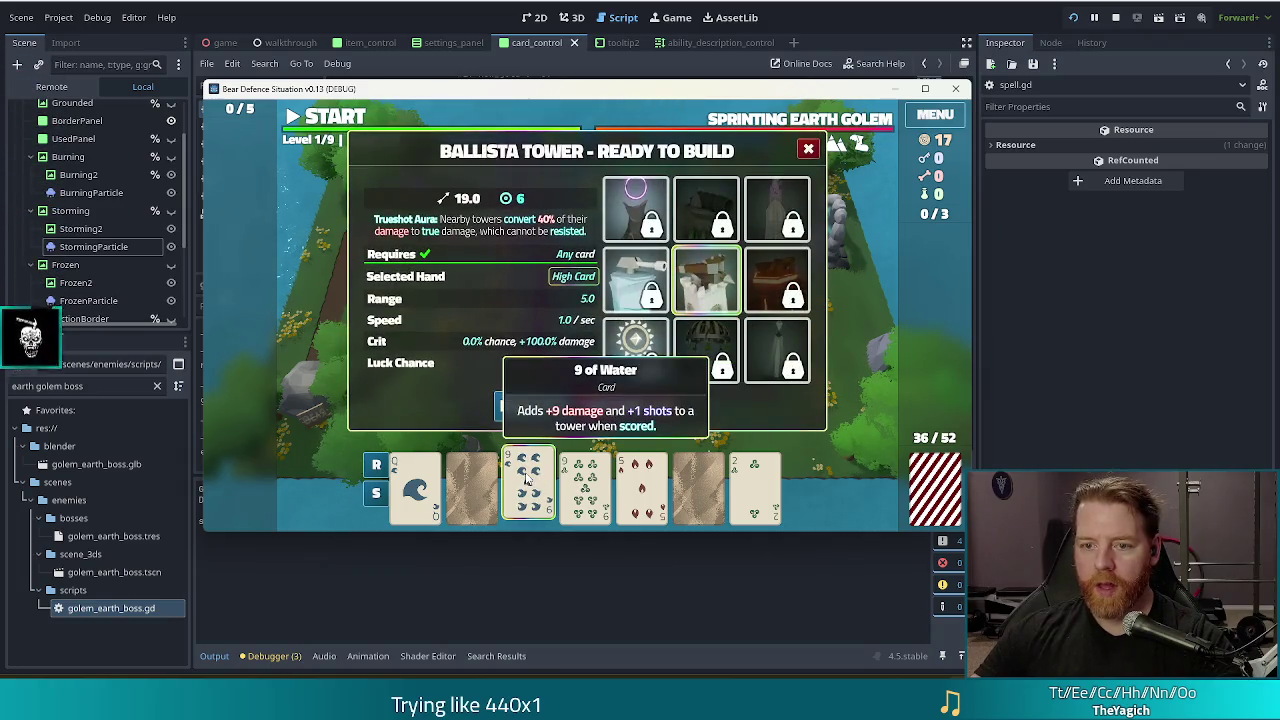
click(529, 480)
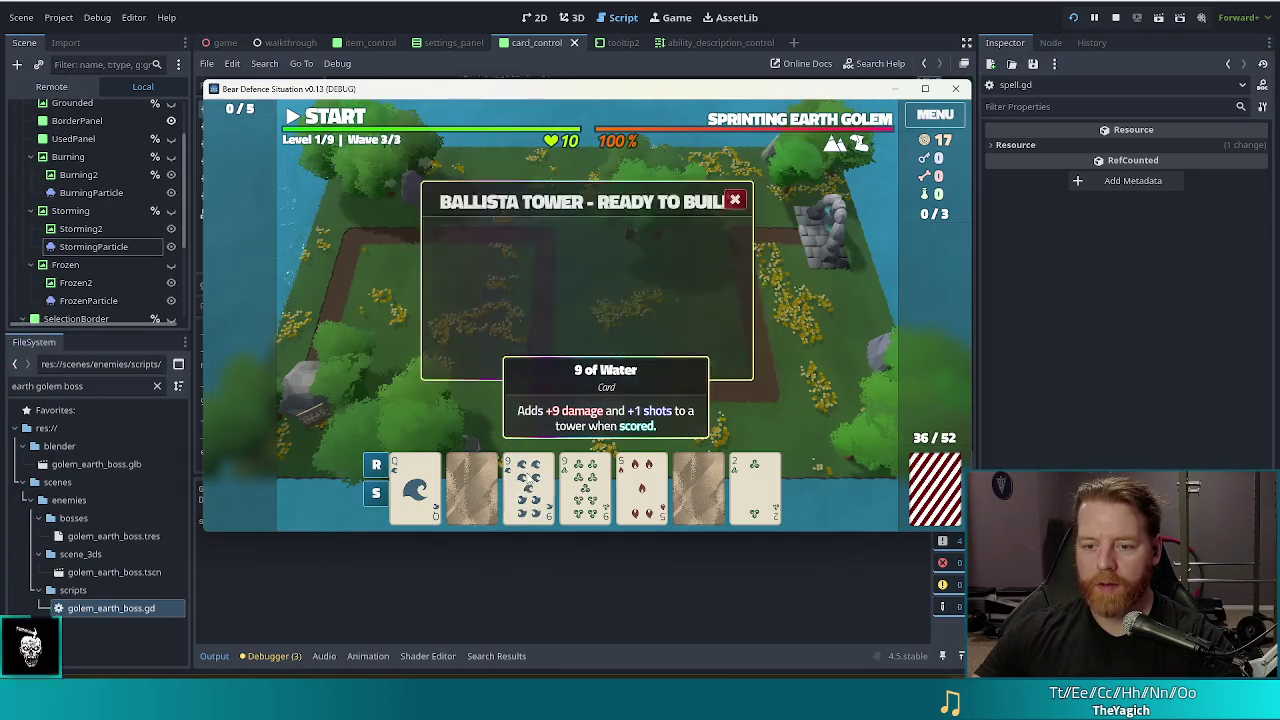
click(484, 490)
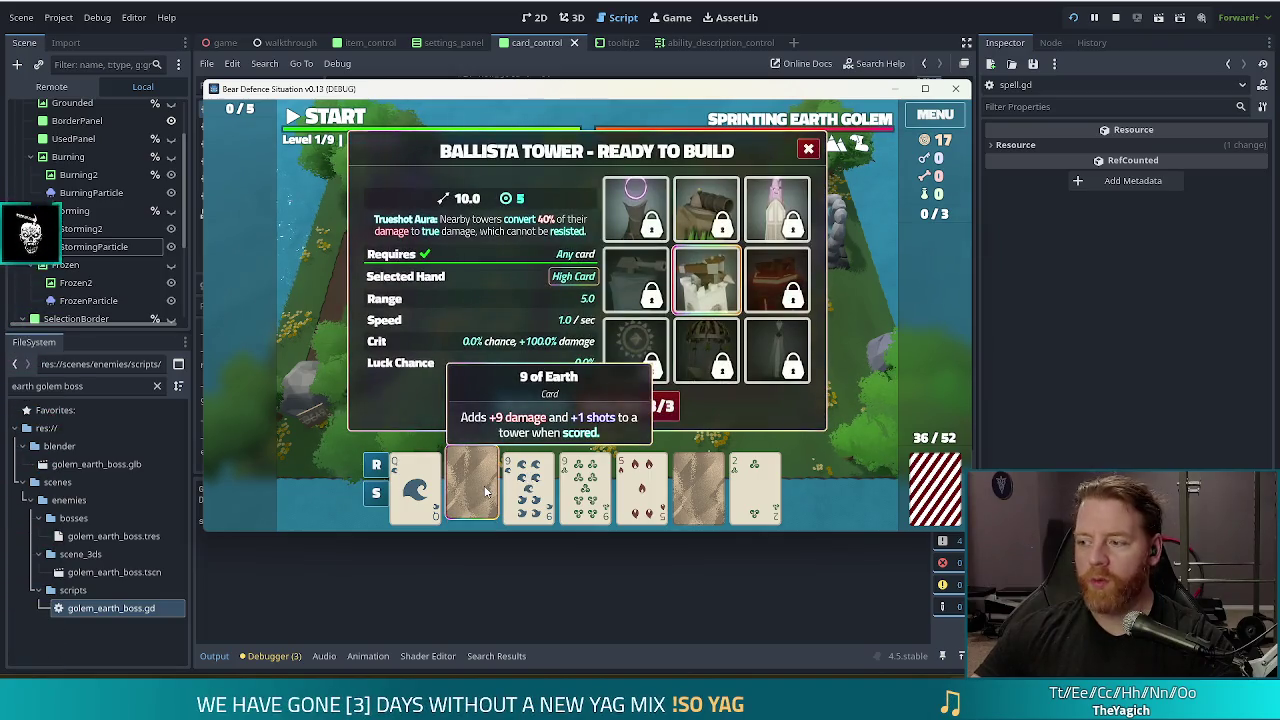
click(541, 497)
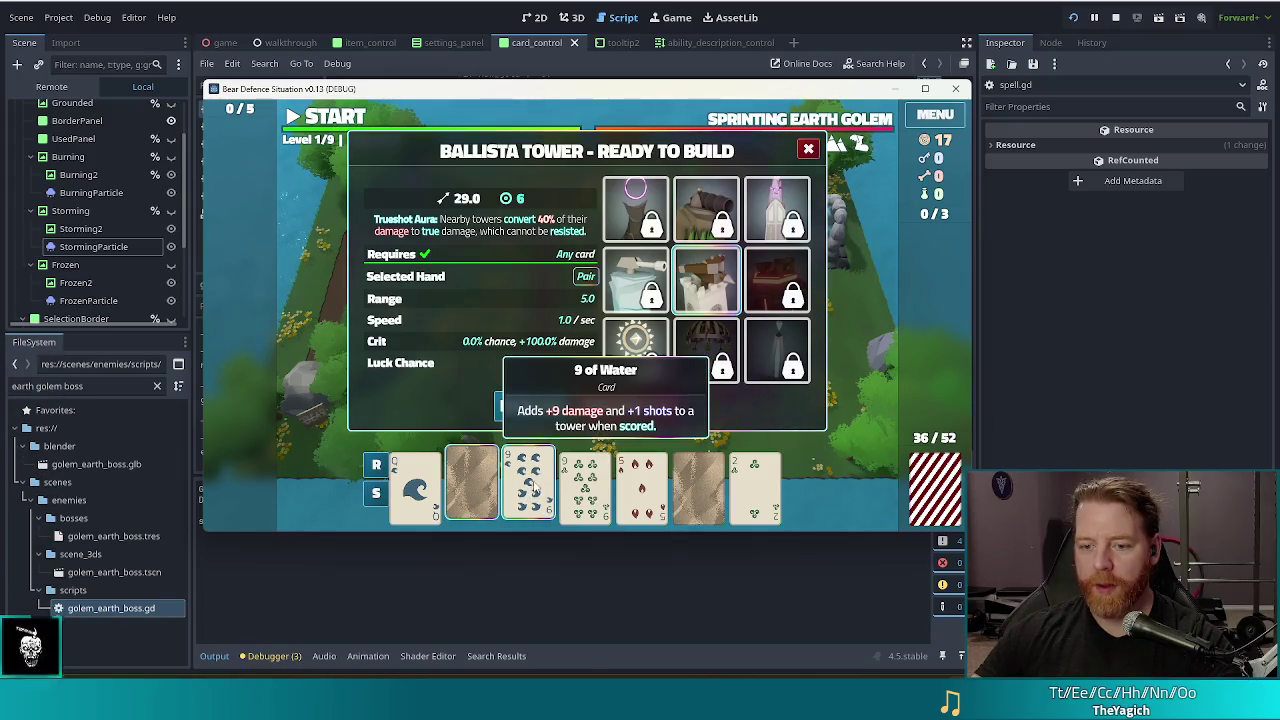
click(489, 492)
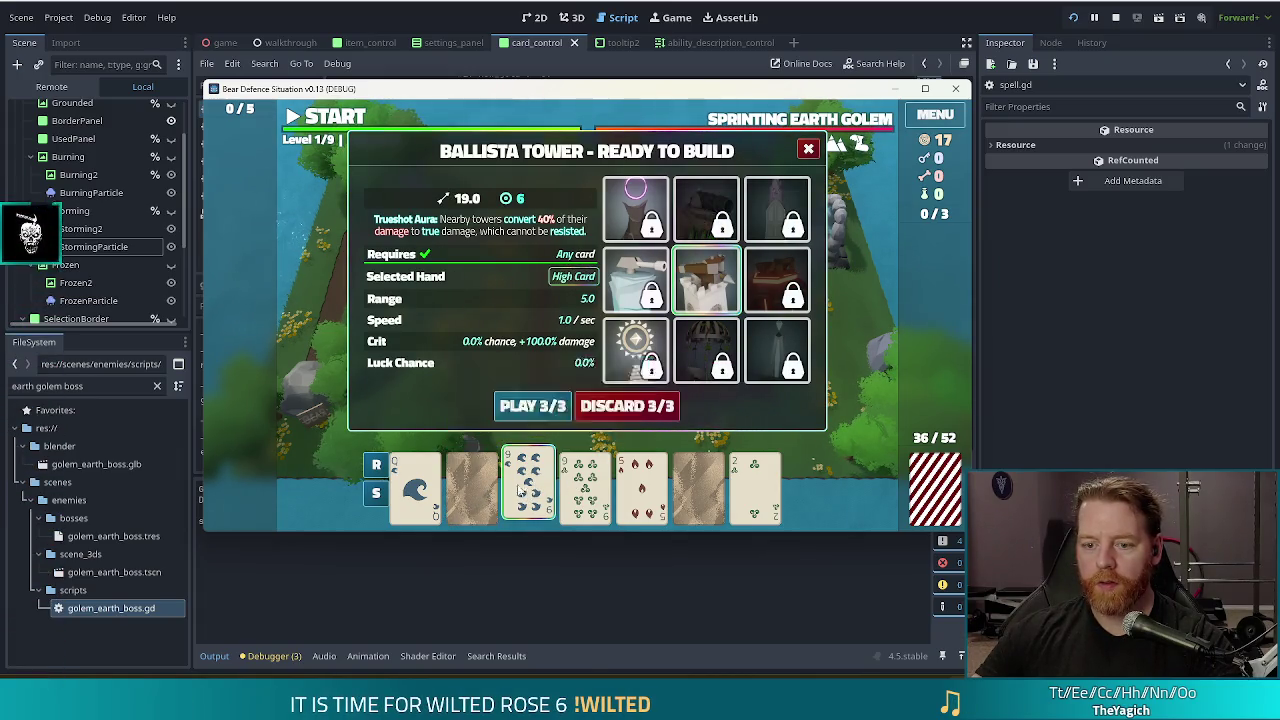
click(580, 490)
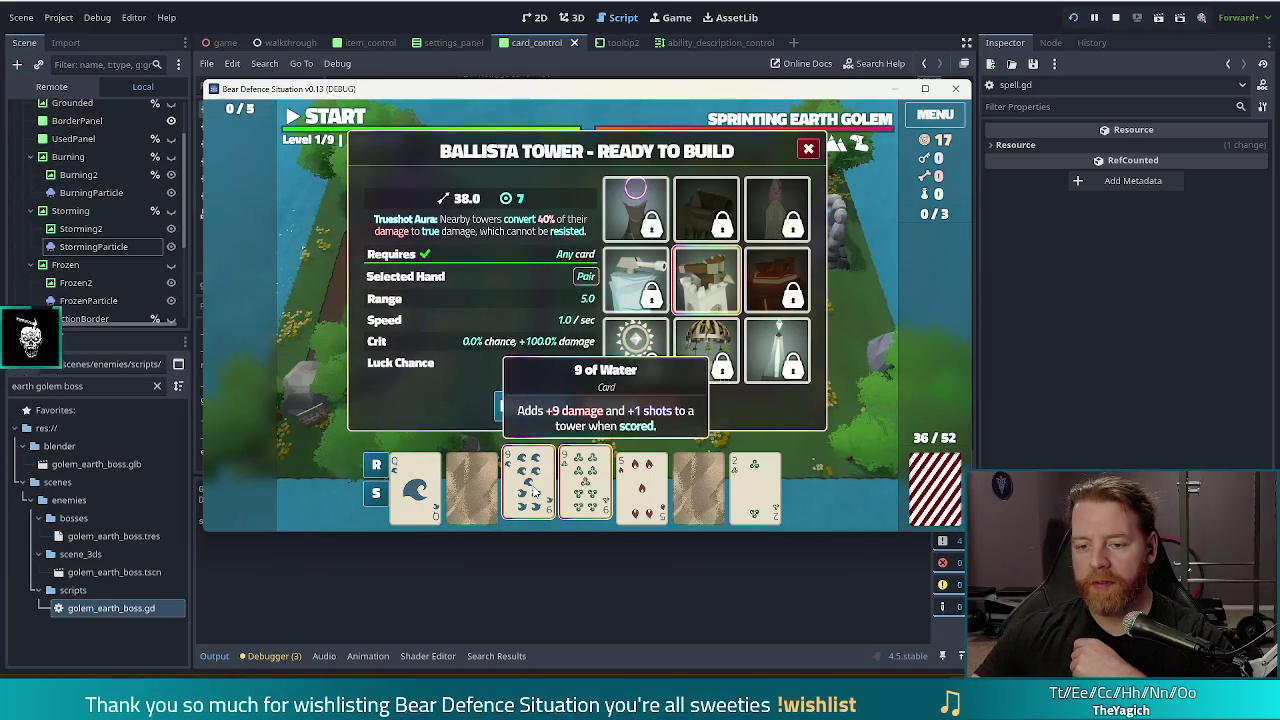
click(471, 485)
Step: Clear the chosen cards and drag the browser's pancake photo window toward the centre
mouse_move(491, 490)
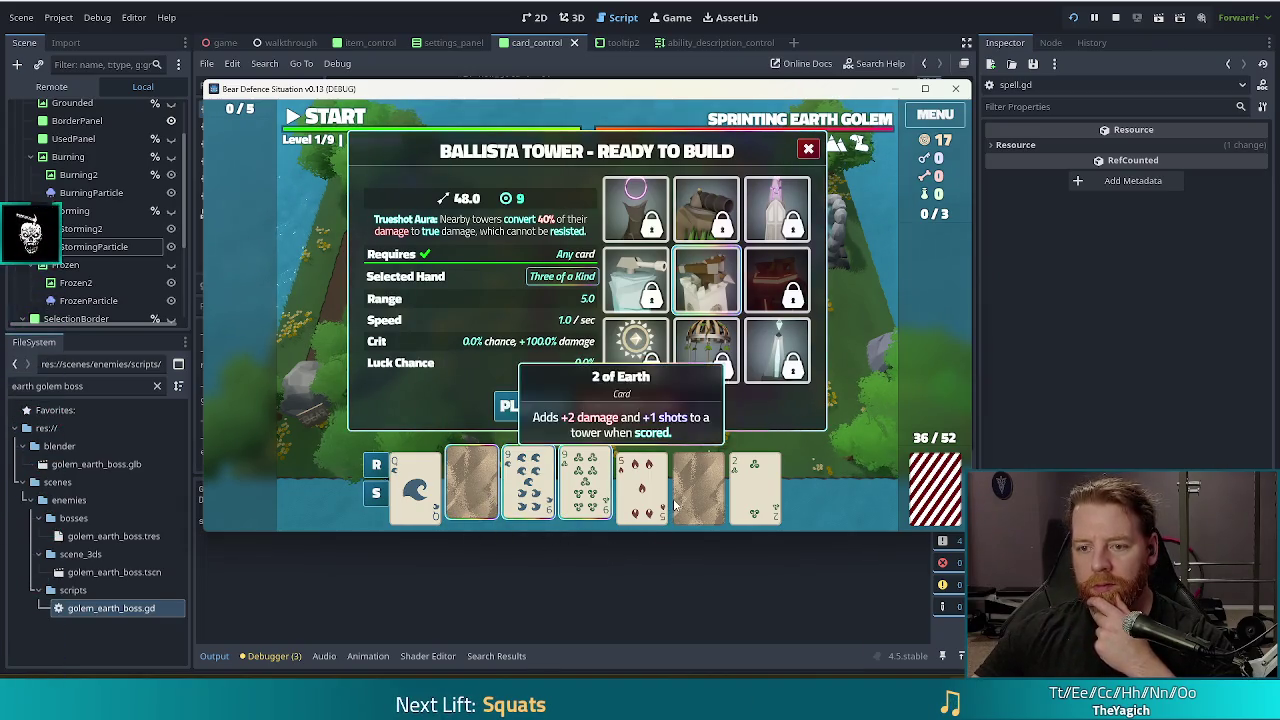
mouse_move(441, 485)
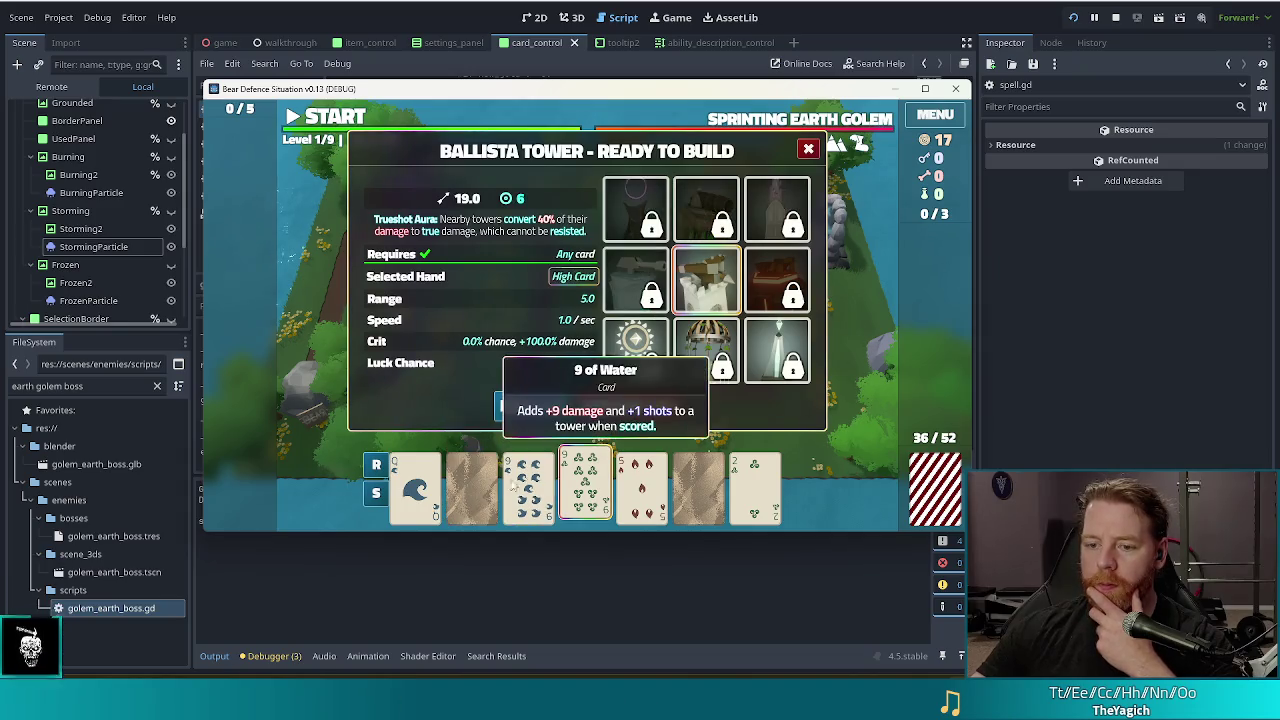
right_click(640, 484)
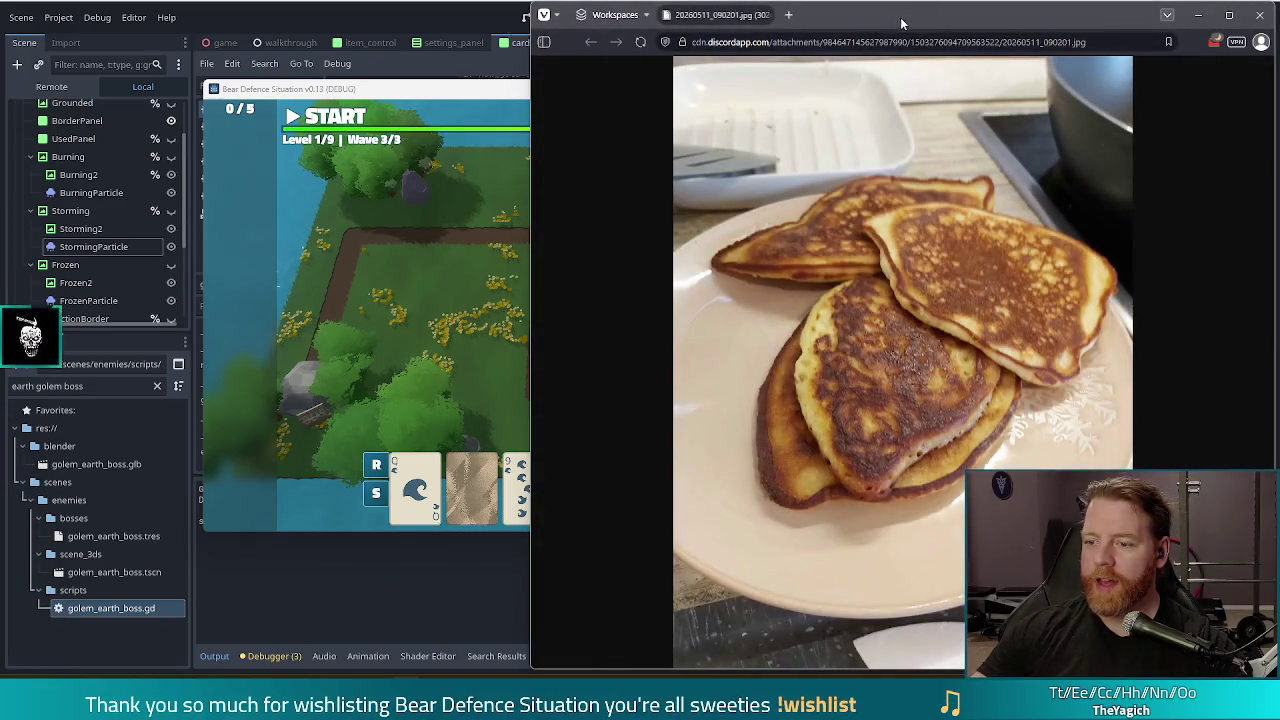
drag(901, 22, 561, 13)
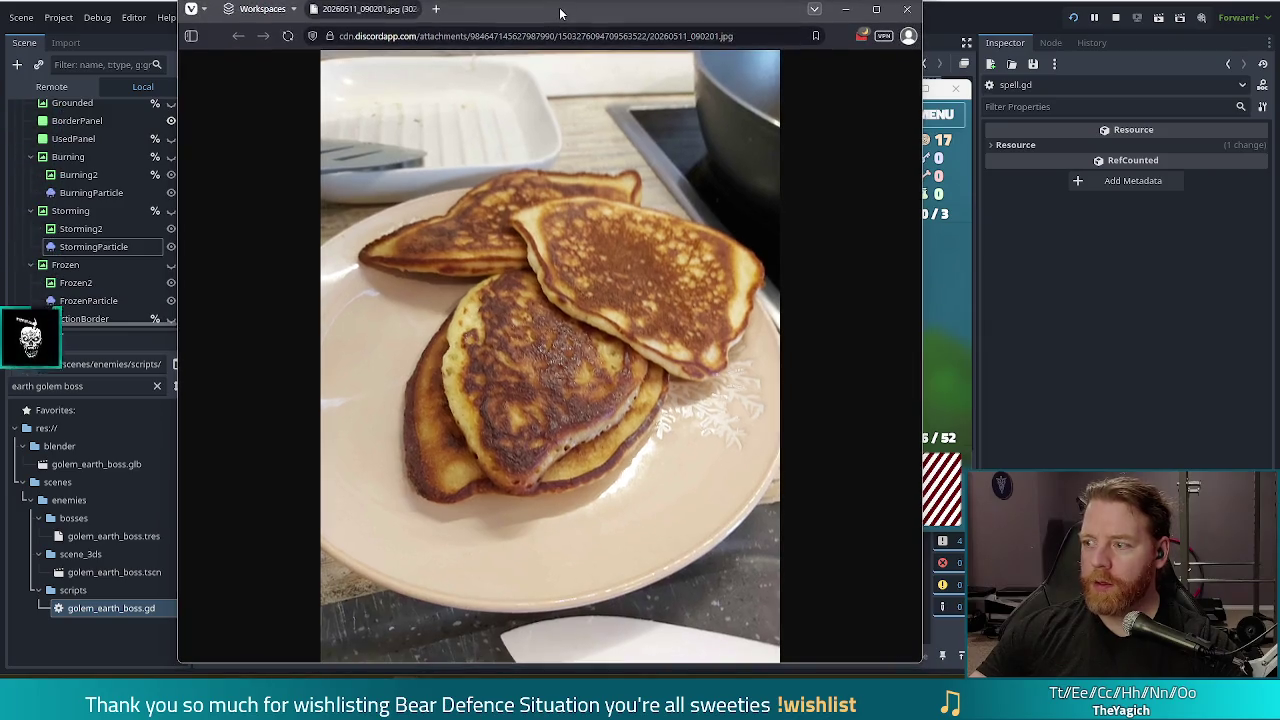